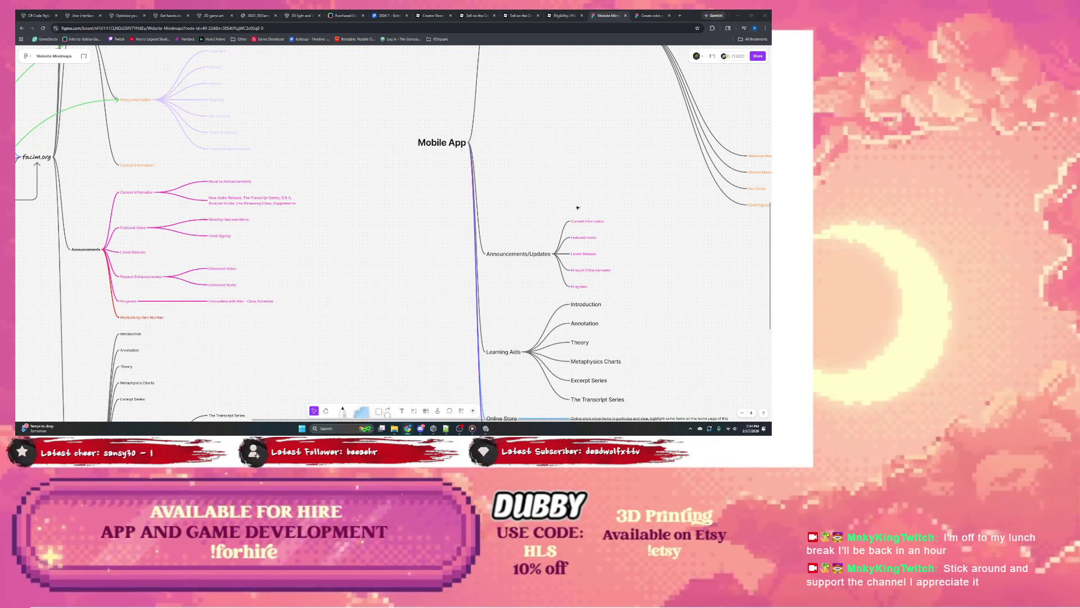
Add a 'Featured Items of the Month' child node under Featured Items.
click(584, 238)
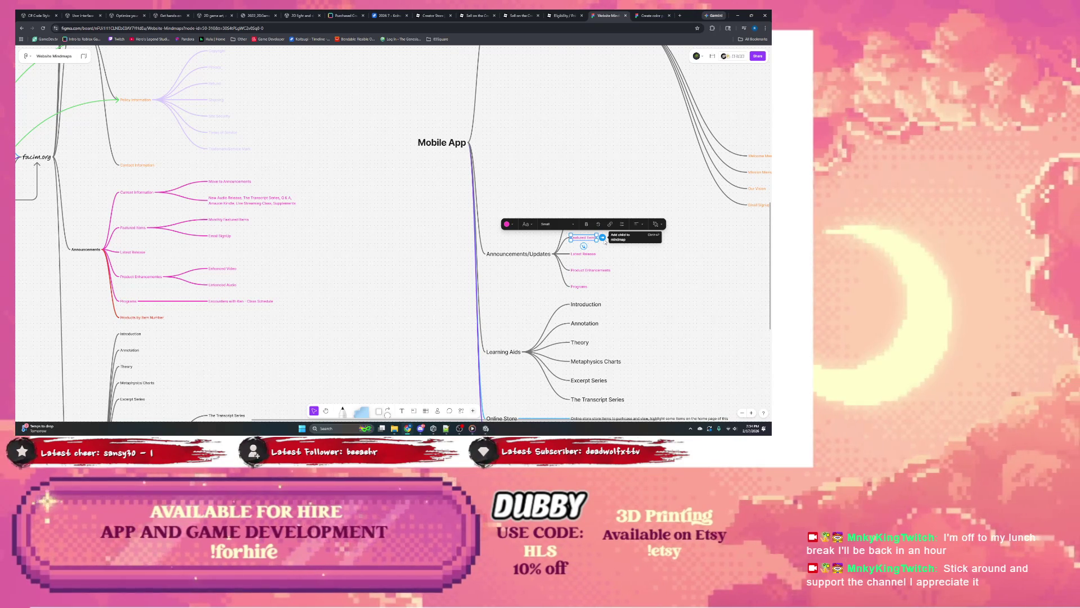
click(602, 238)
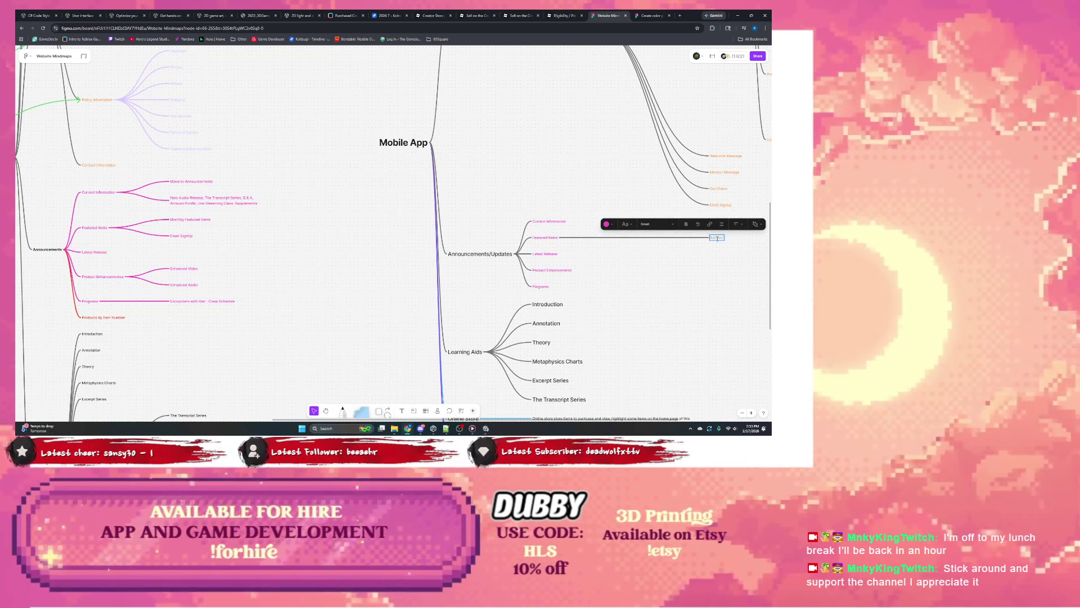
text(featured items of th)
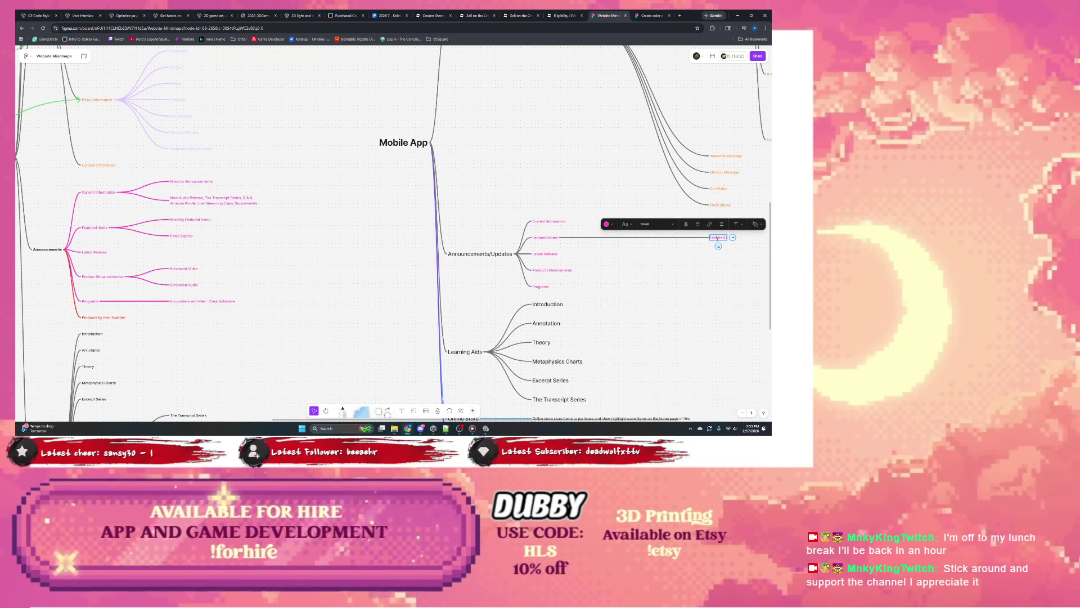
text(e mon)
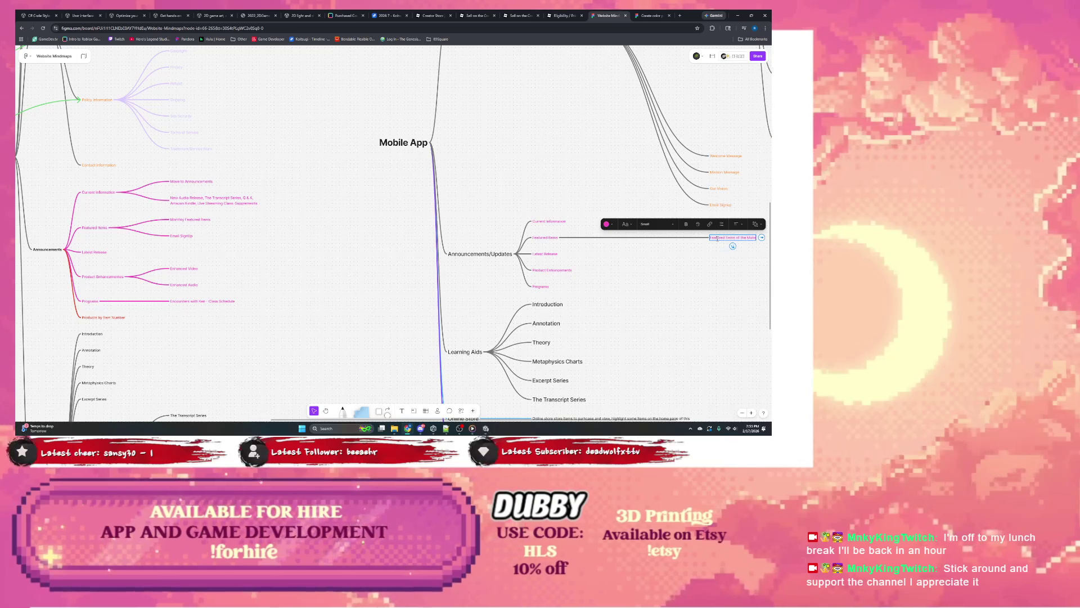
text(th)
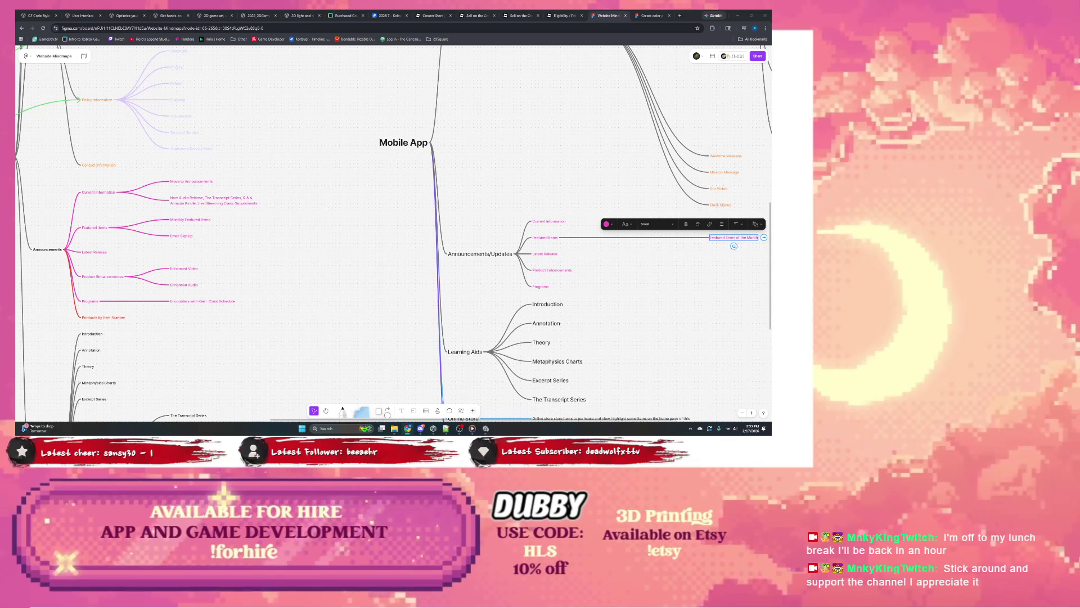
scroll(733, 246, right, 1)
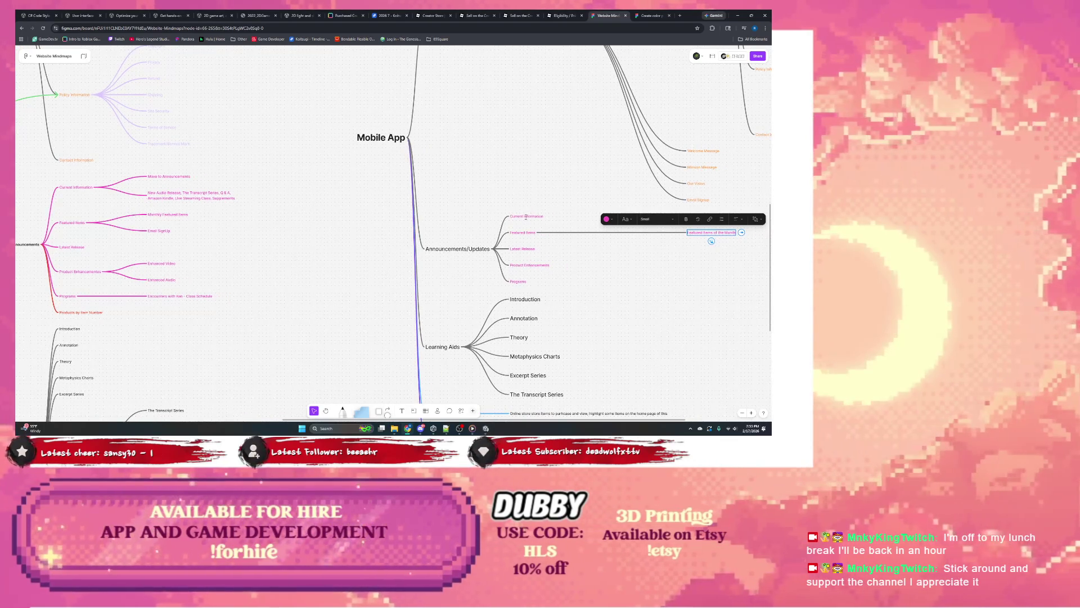
Add child nodes New Audio Release, The Transcript Series, Audible & Kindle Format, and a live class item under Current Information.
click(526, 216)
click(548, 217)
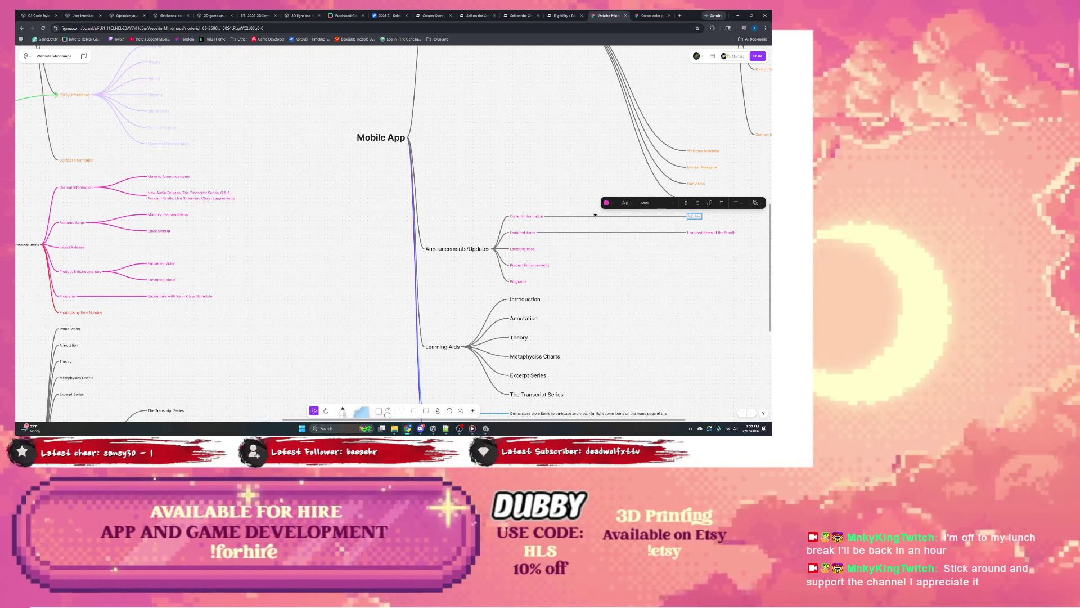
text(New Section)
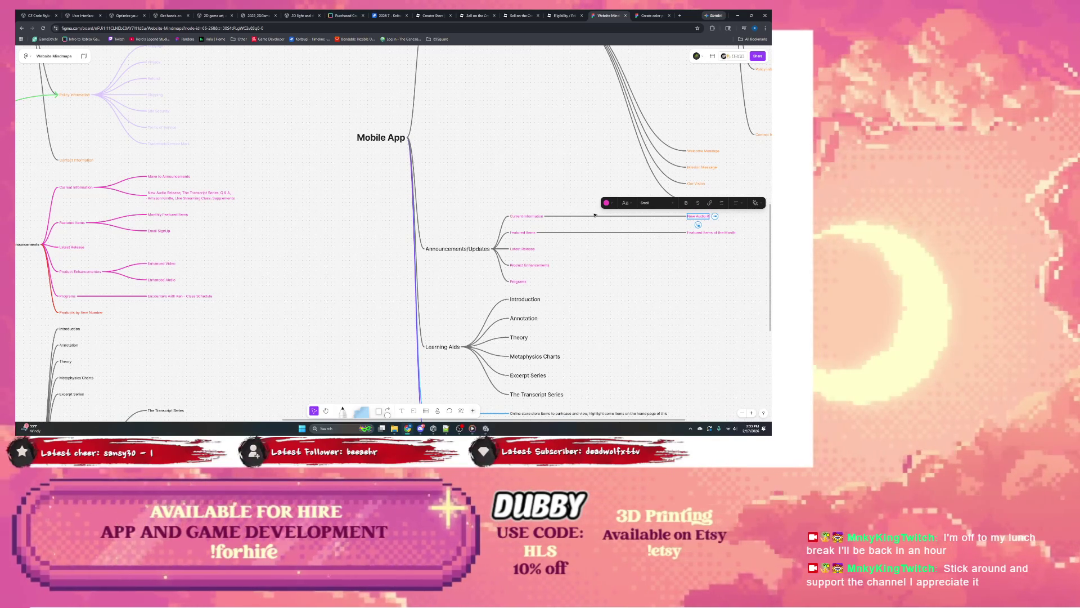
text(n)
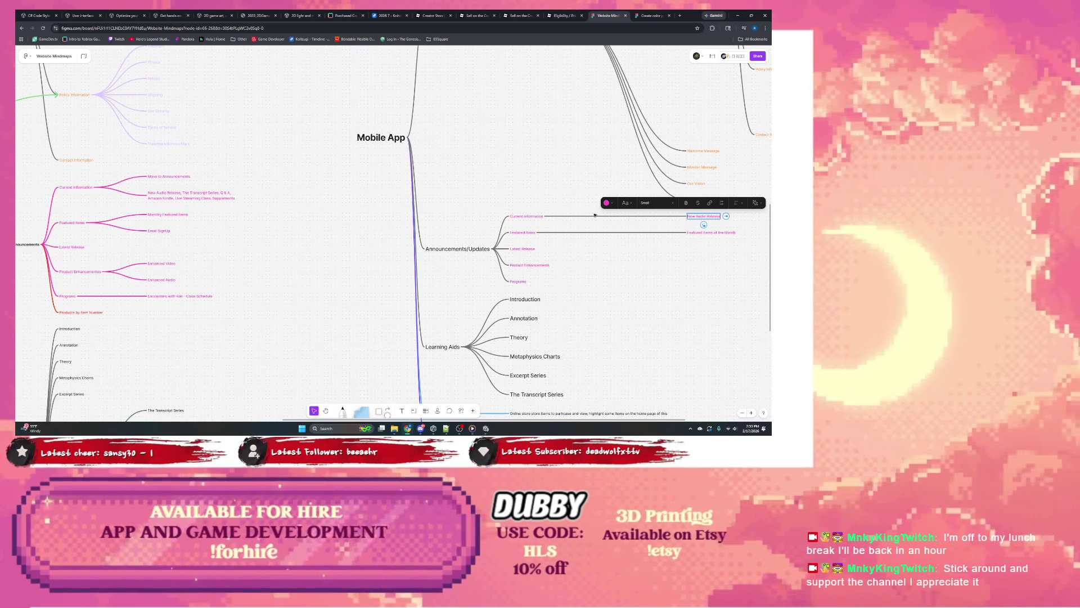
key(Return)
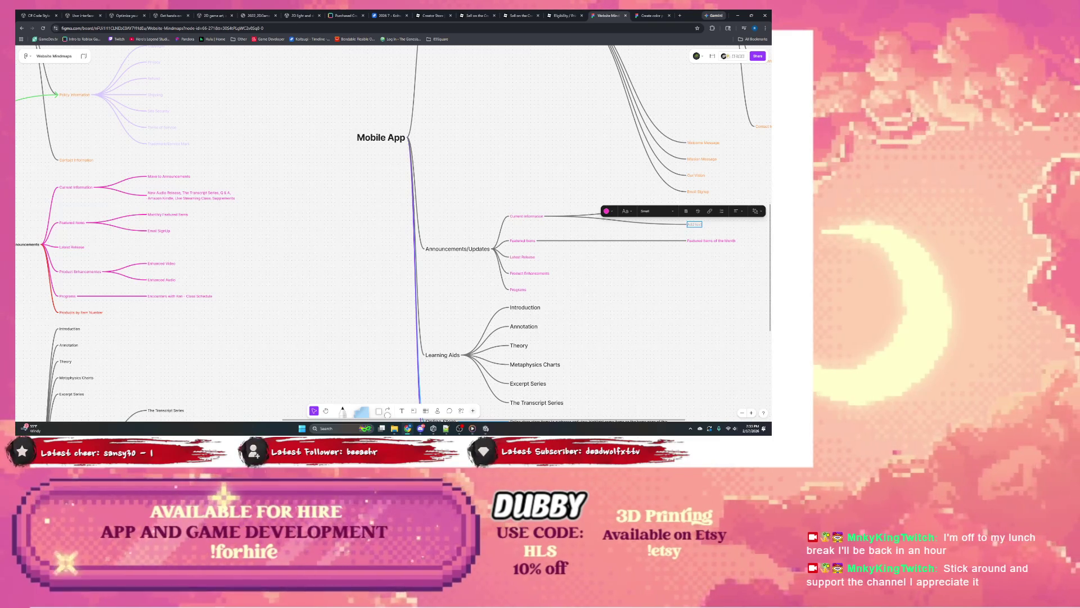
text(Excer)
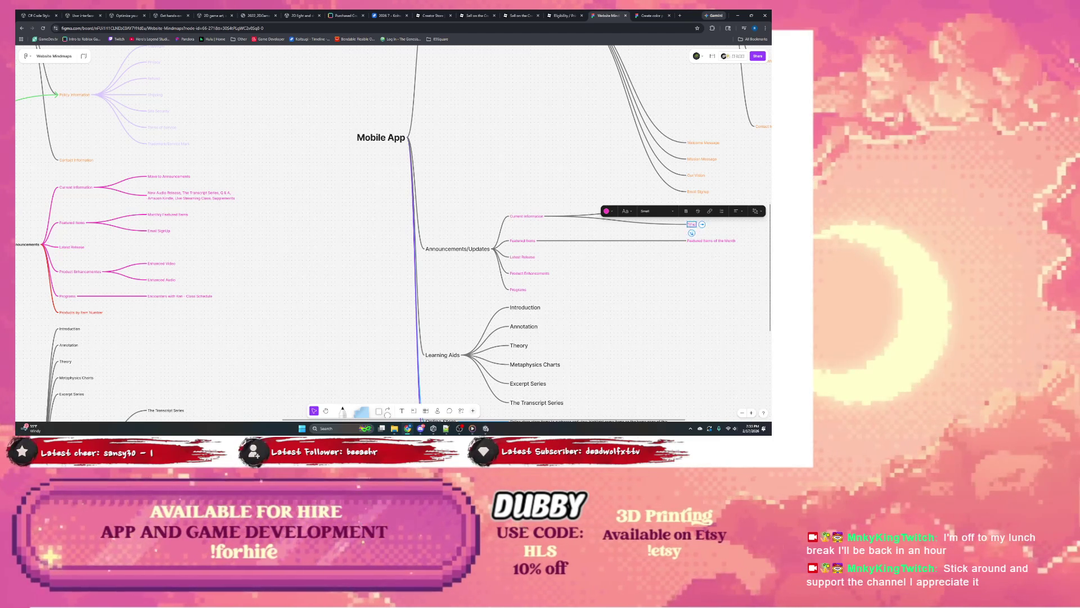
text(The)
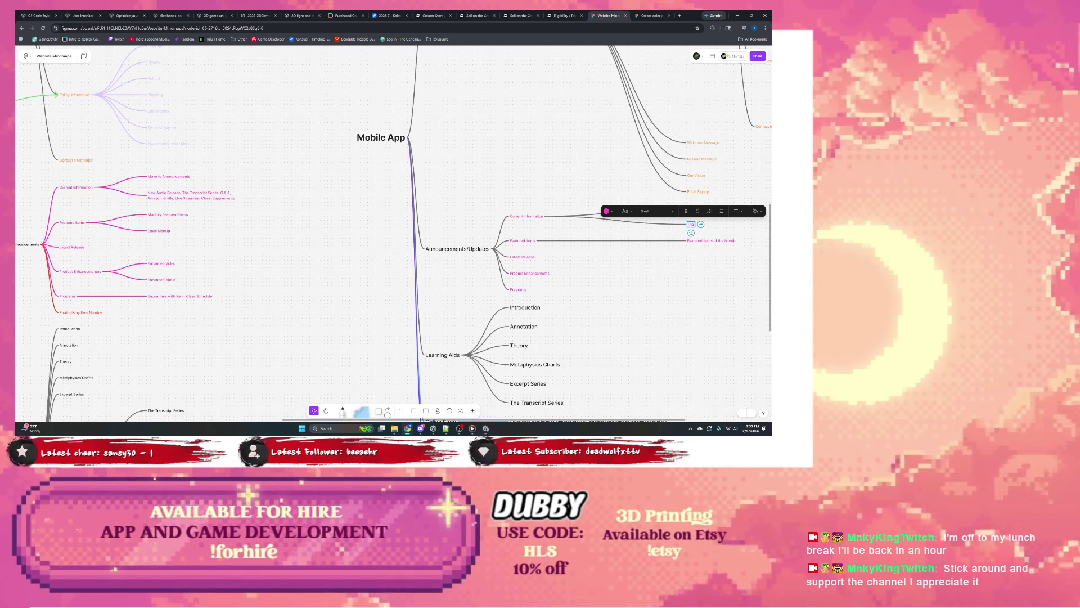
text( Transcri)
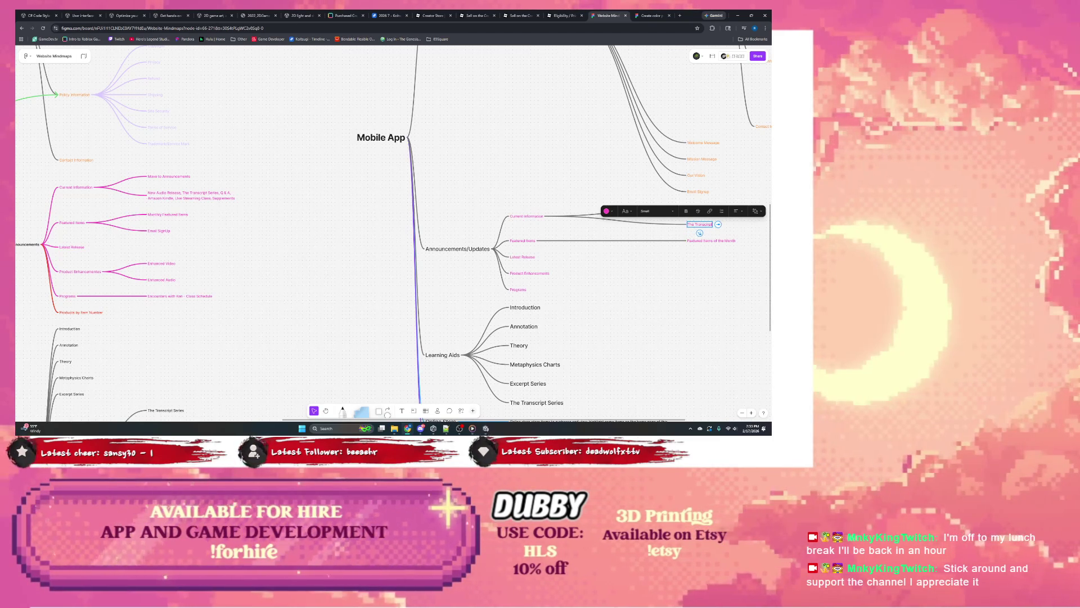
text(pt Series)
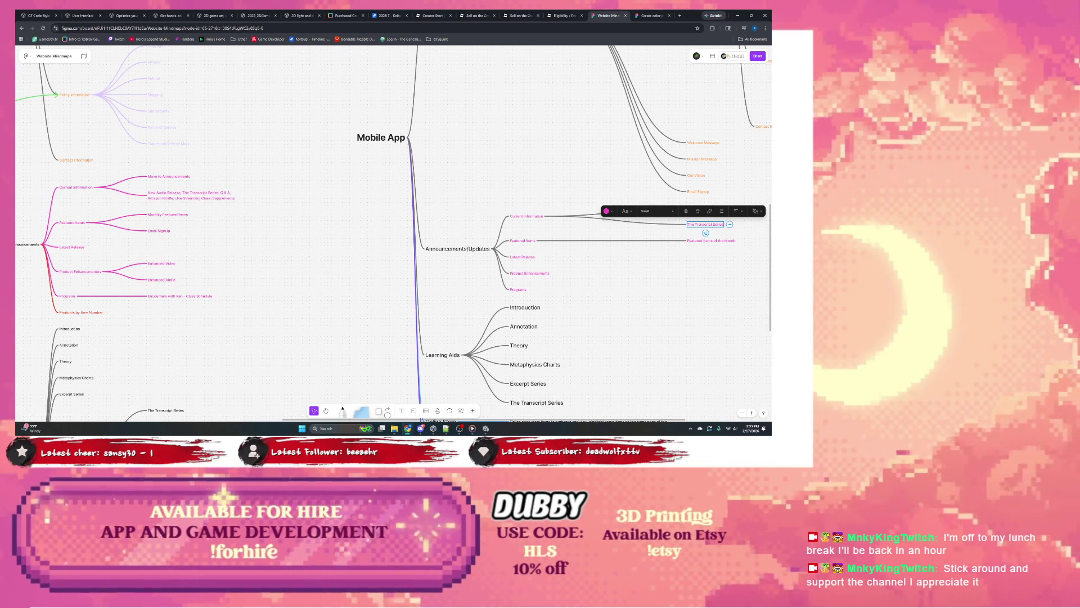
key(Return)
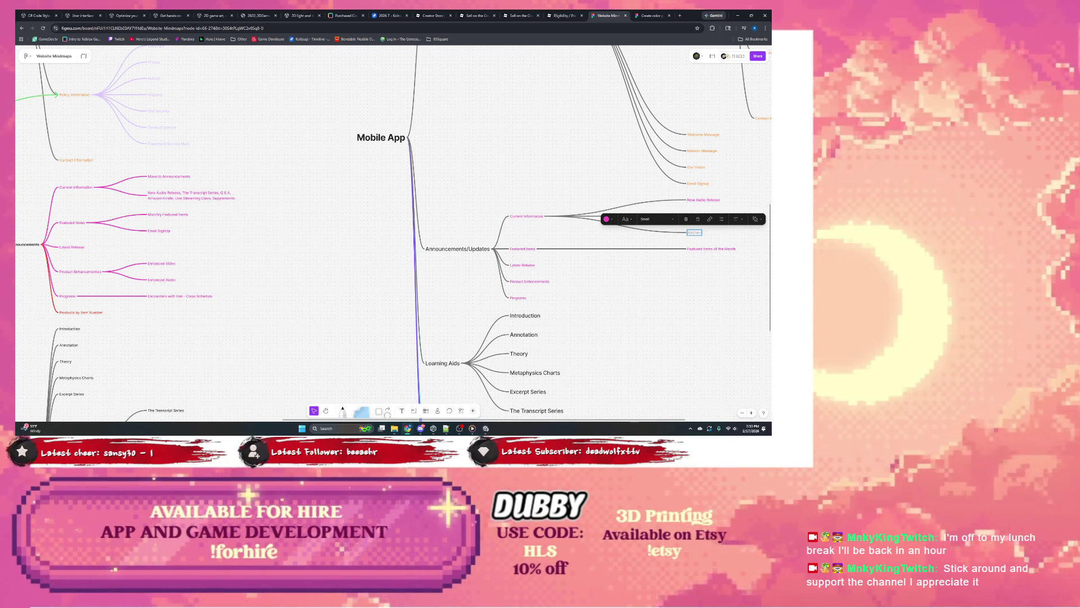
text(N)
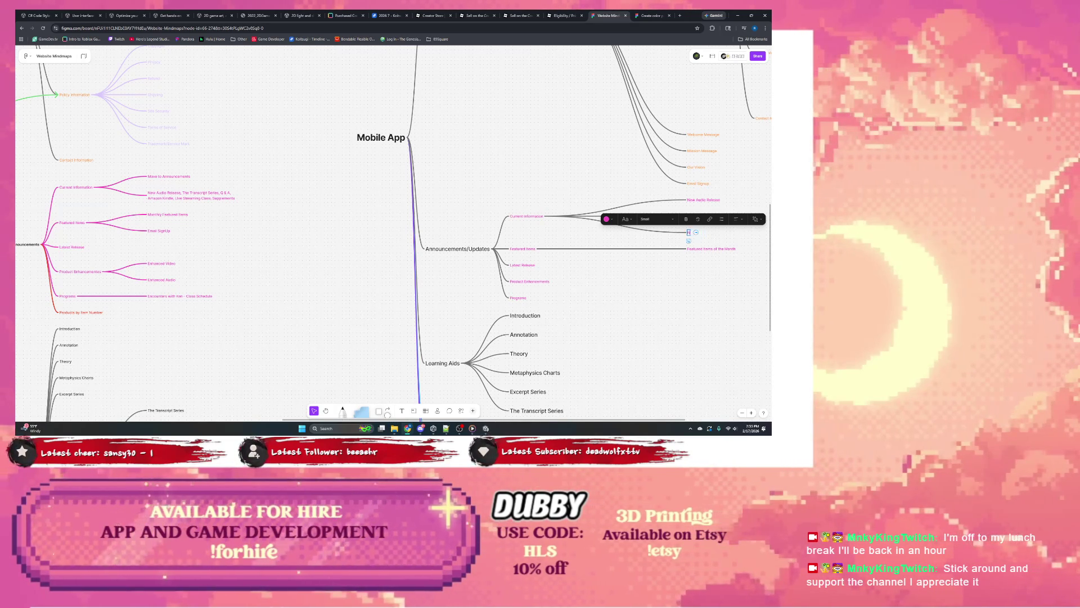
text(ew Audio Re)
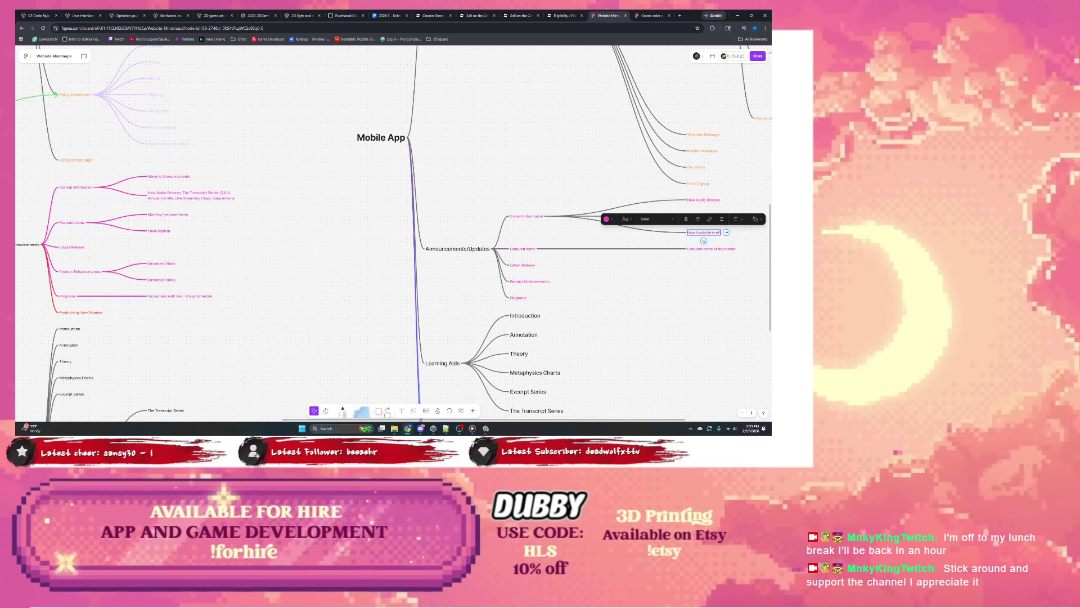
text(le)
text(a)
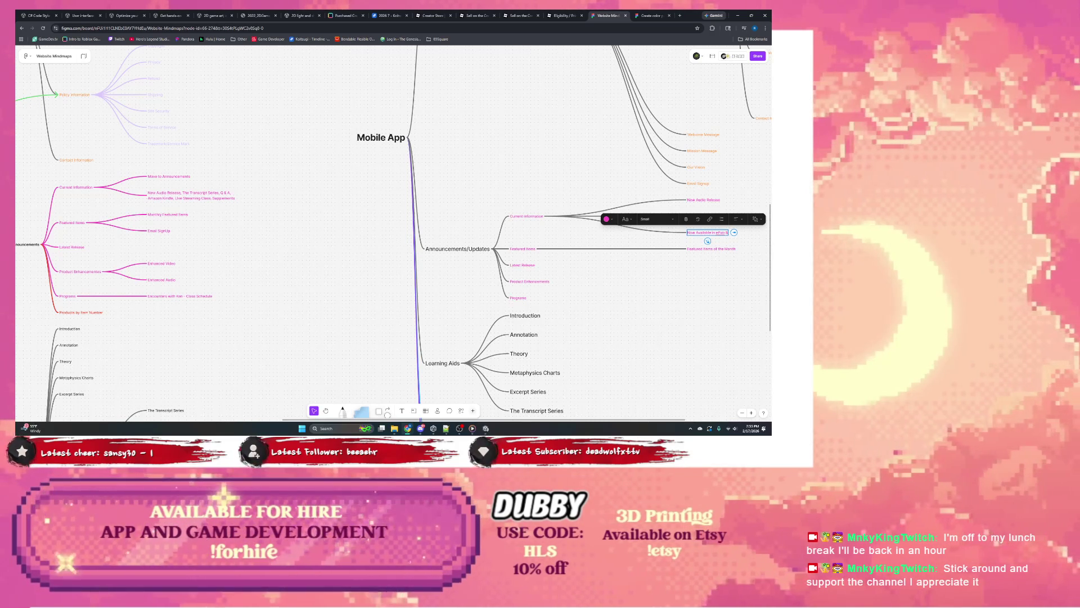
text(se &)
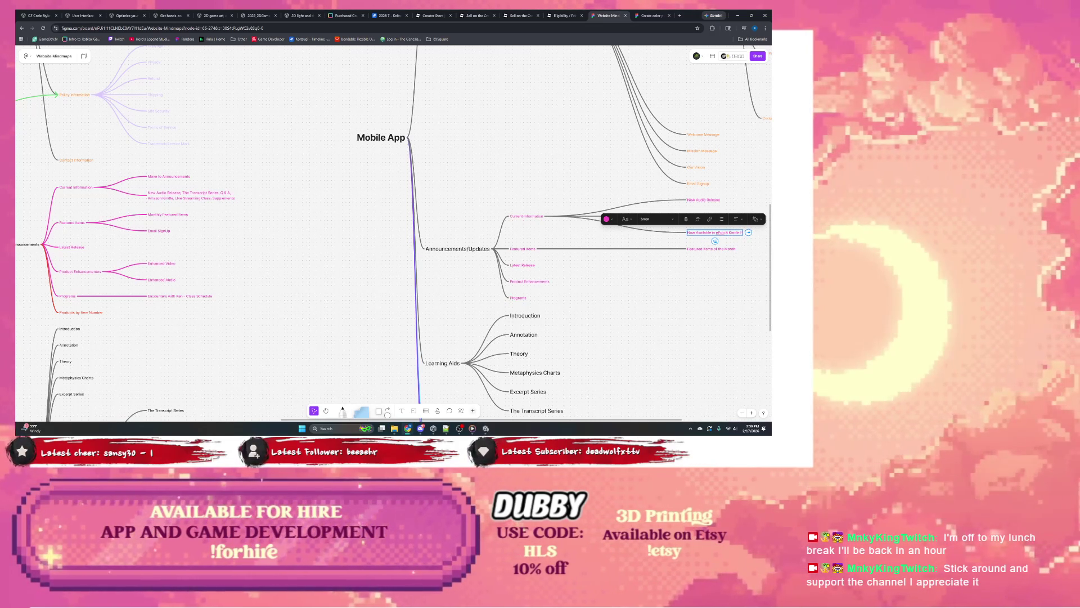
text( Kin)
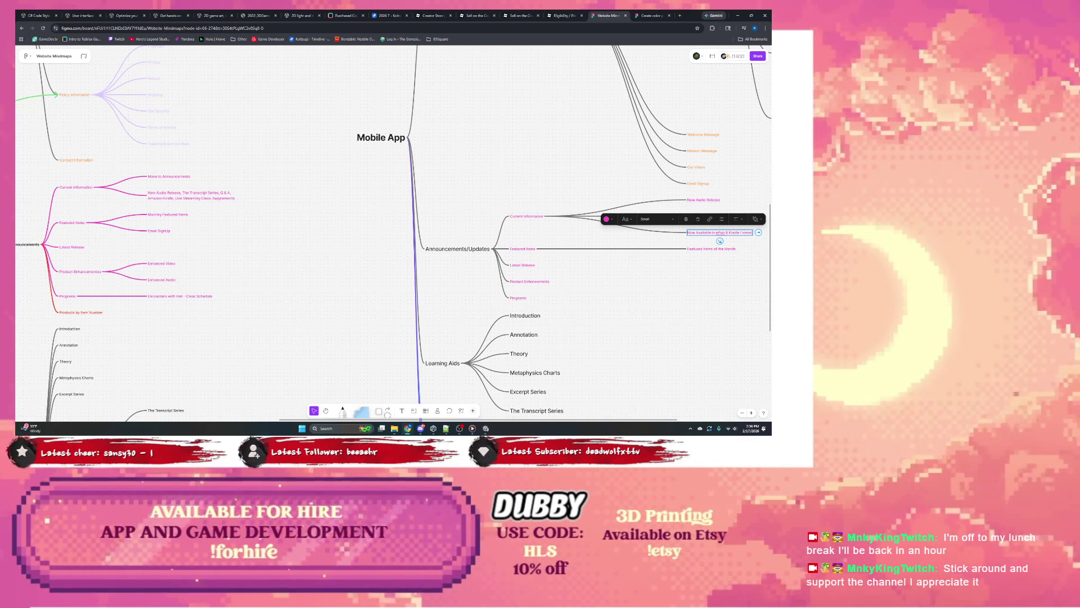
key(Return)
text(Ann)
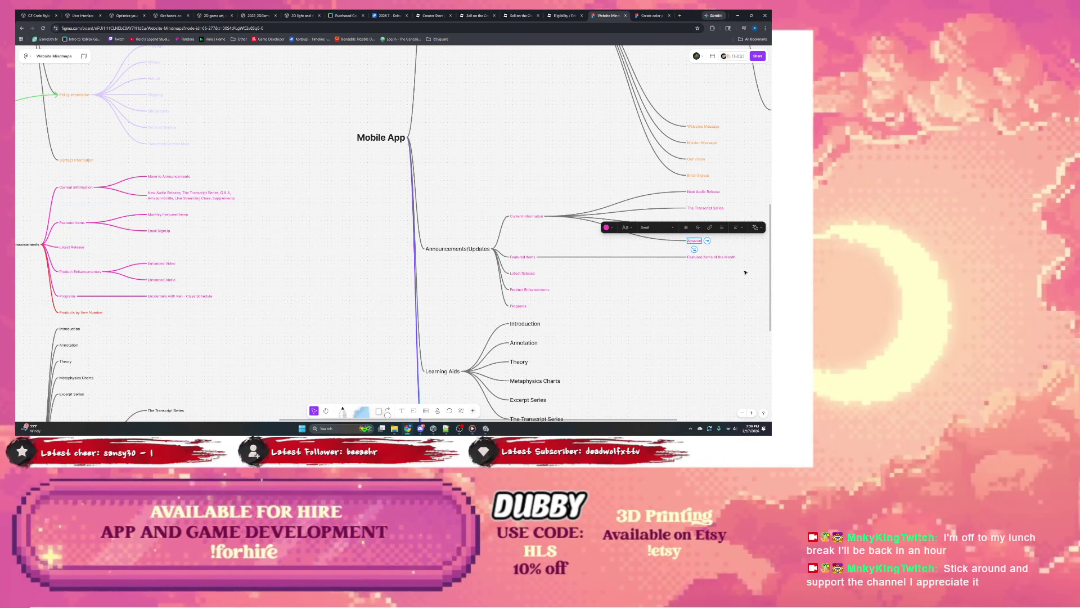
text(Now Available in Audible & Kindle Format)
key(Return)
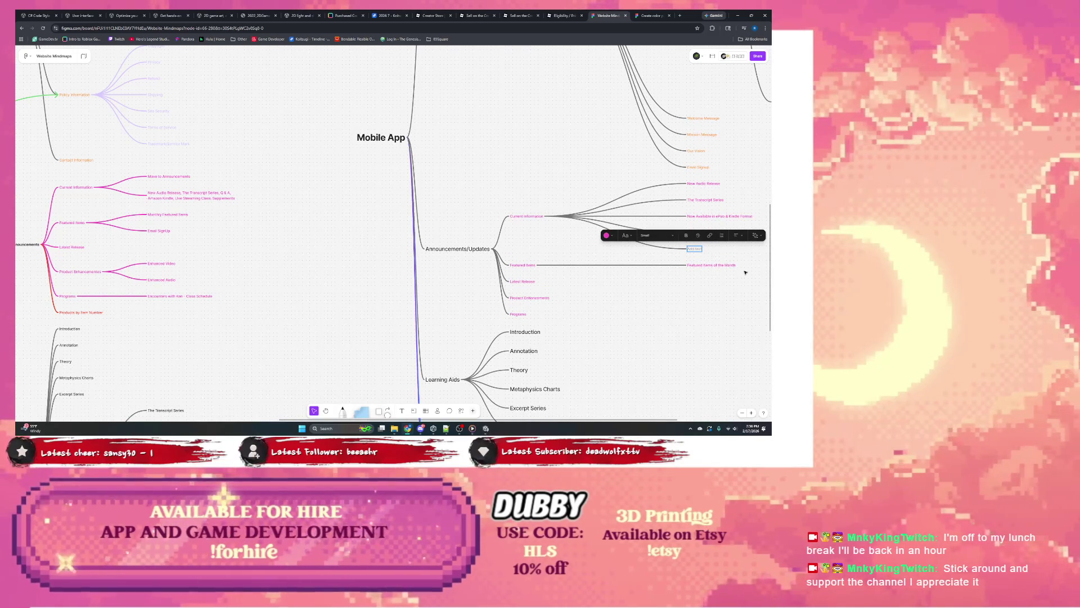
text(Live)
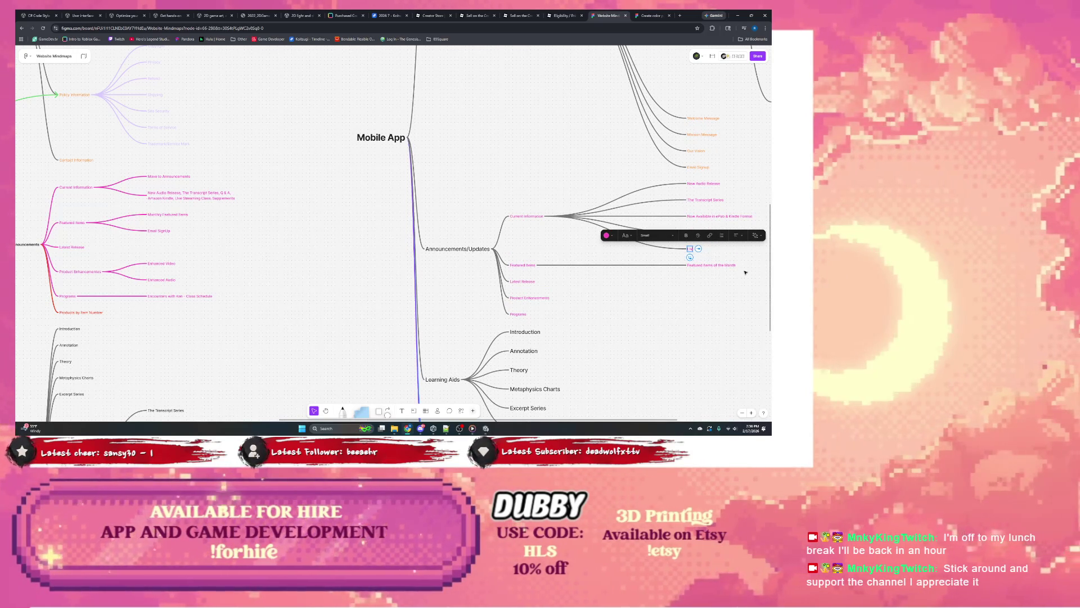
key(BackSpace)
text(Live Events)
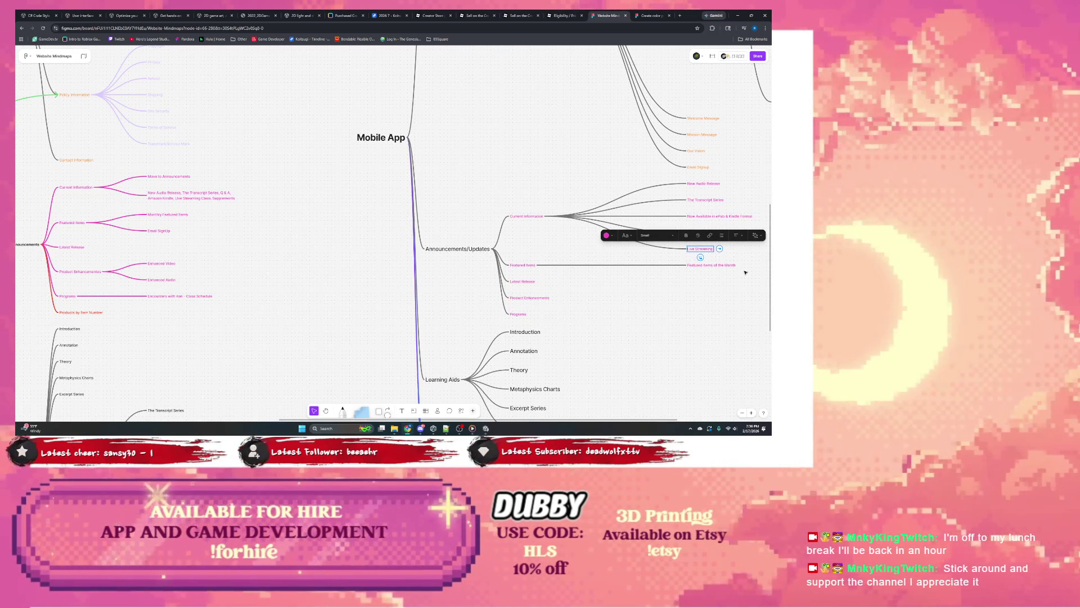
text(ing Class)
scroll(745, 272, down, 3)
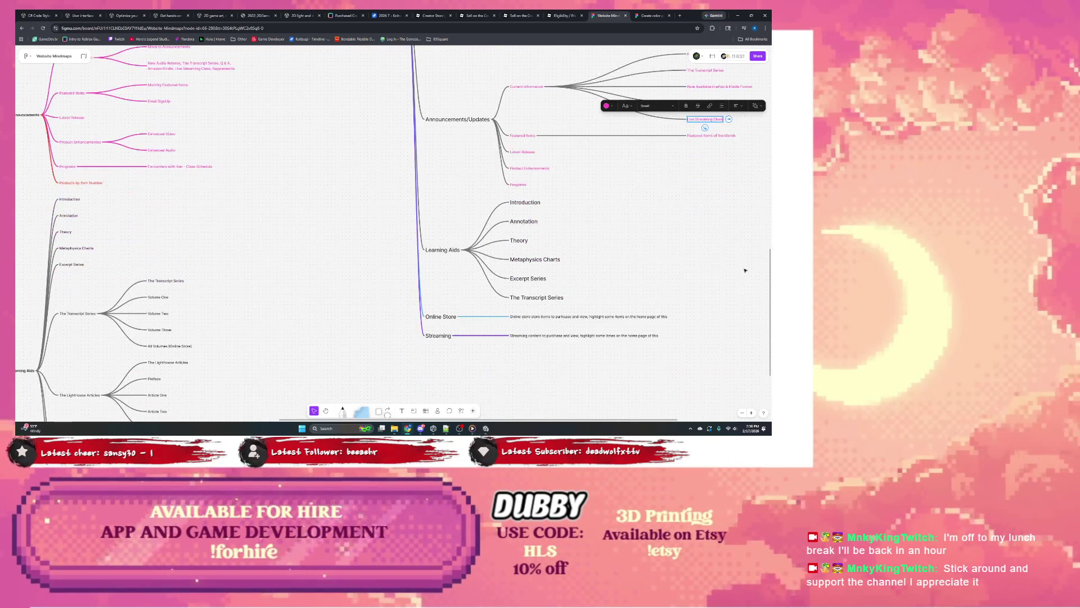
scroll(676, 261, up, 1)
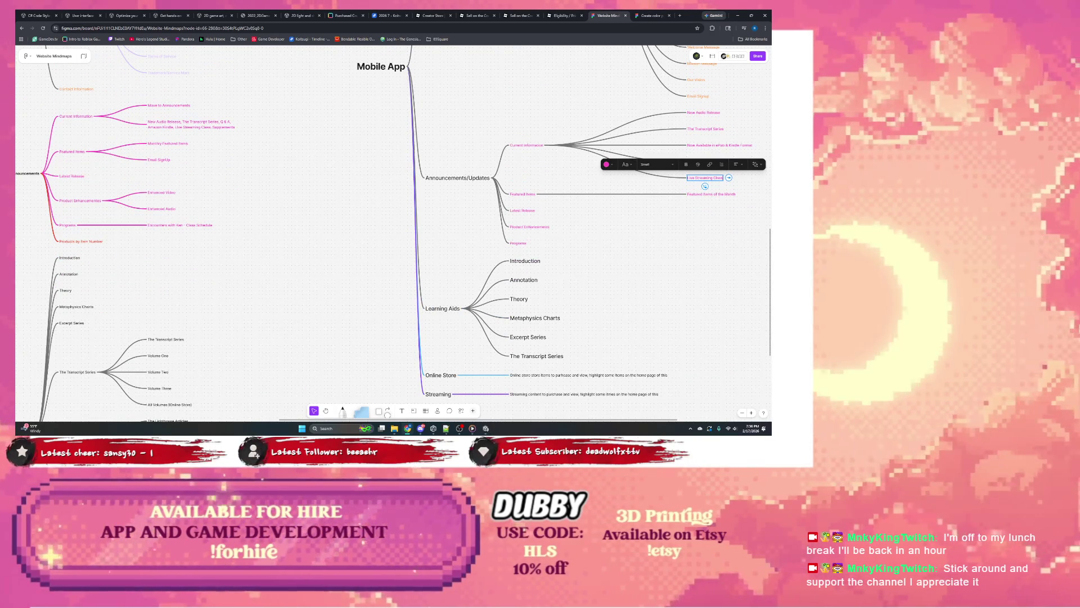
Add Amazon Kindle and Live Streaming Class entries under Current Information.
click(705, 186)
text(Events)
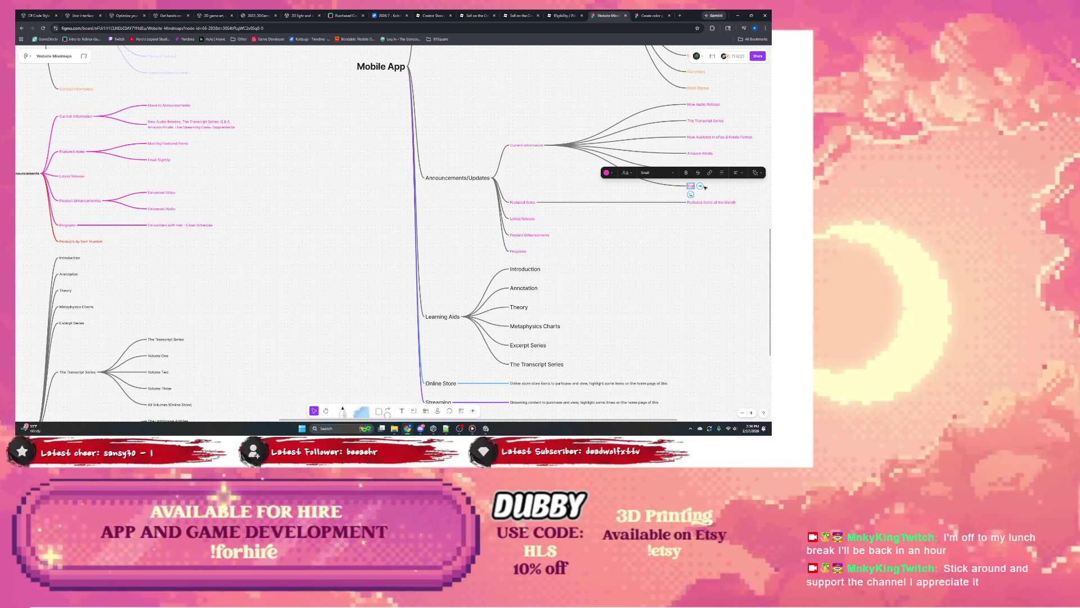
text(s)
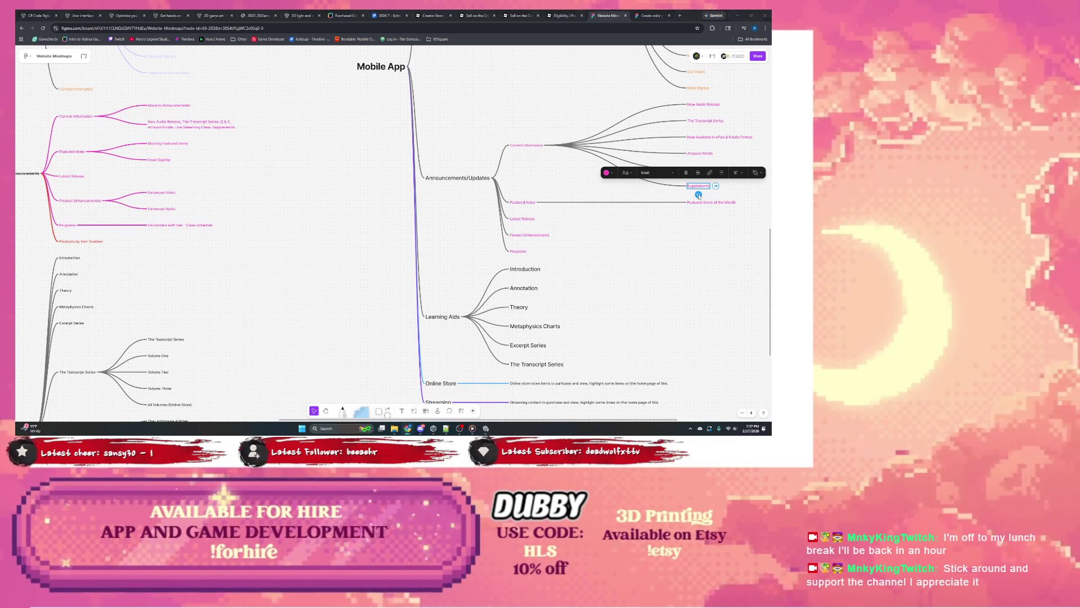
text(Live Streaming Class)
key(Return)
text(Supp)
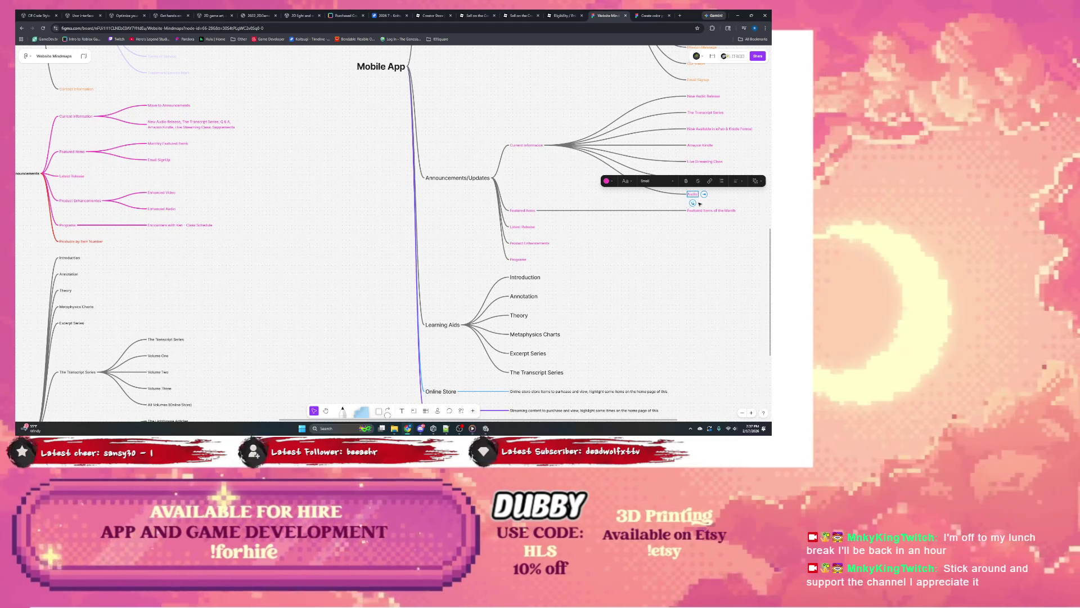
text(lement)
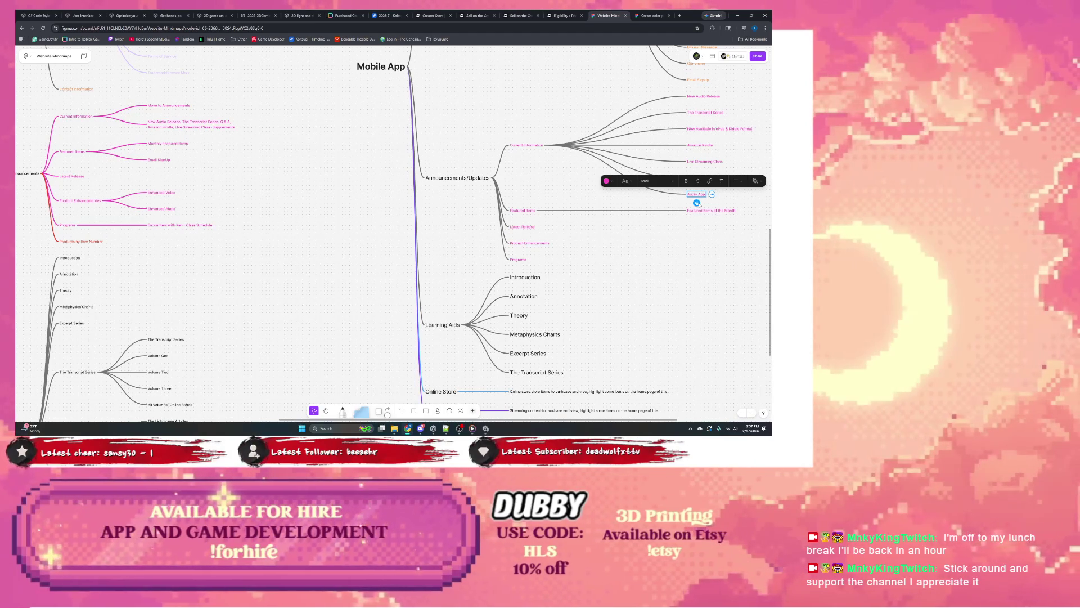
text( & G)
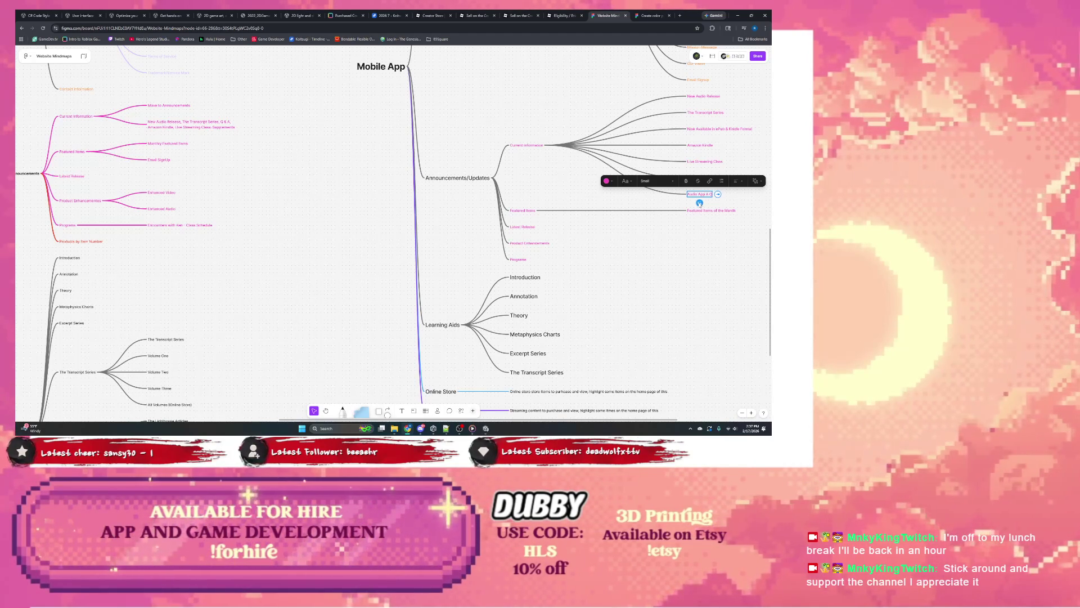
text(Kindle)
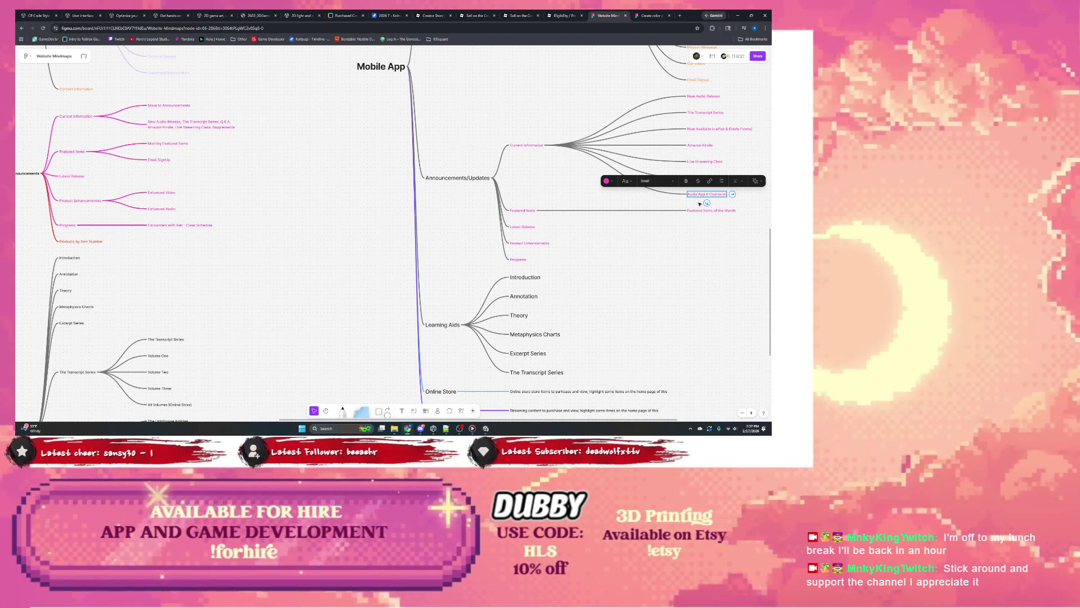
text( Unlimited)
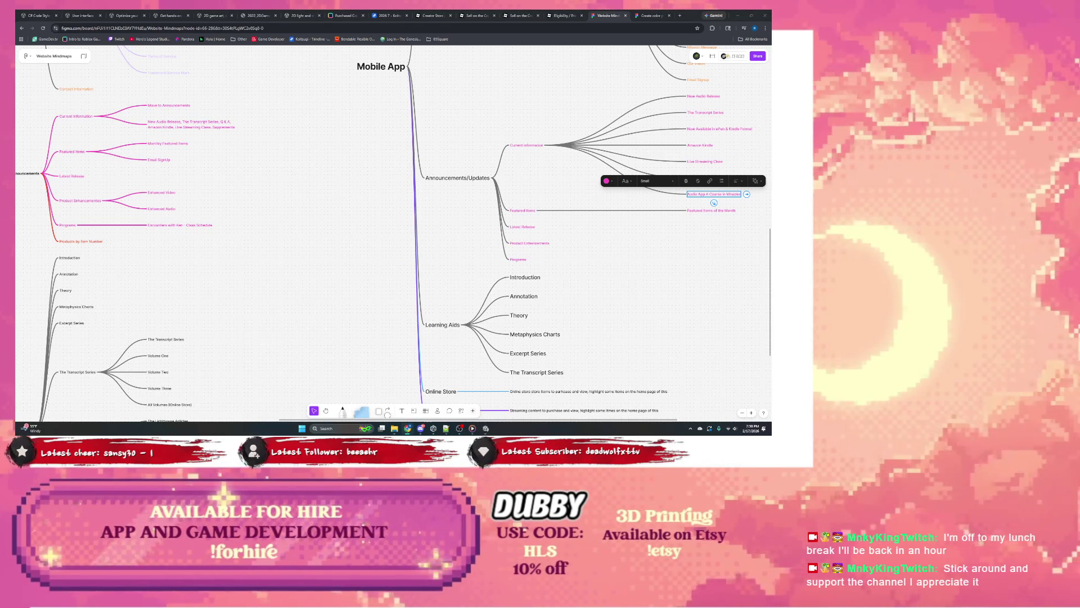
Start a sibling below New Audio Release, retype it twice, then discard the empty item.
click(234, 127)
key(Return)
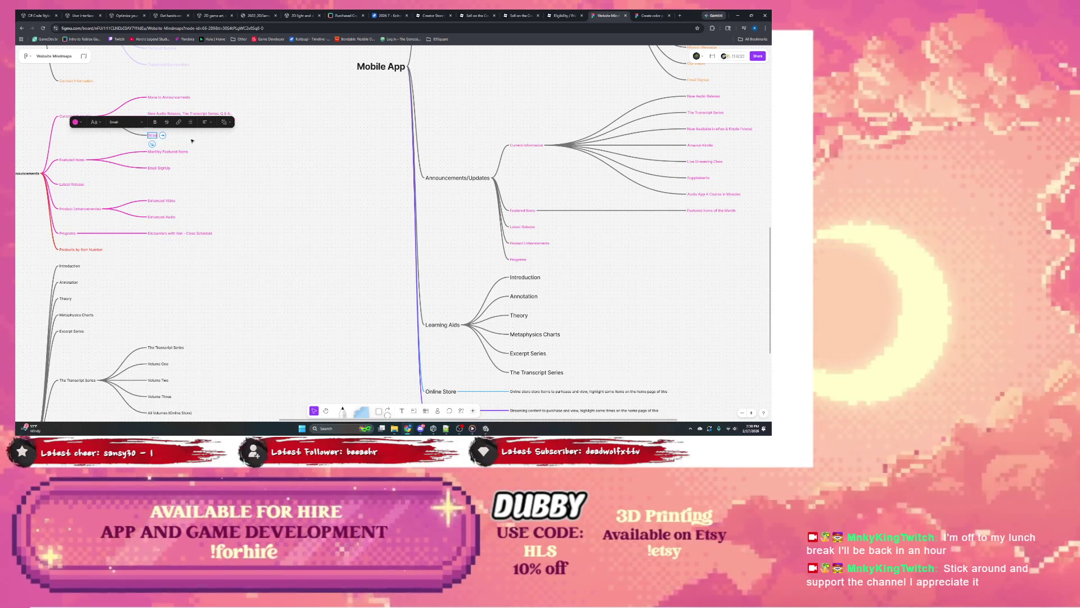
text(Streaming Media)
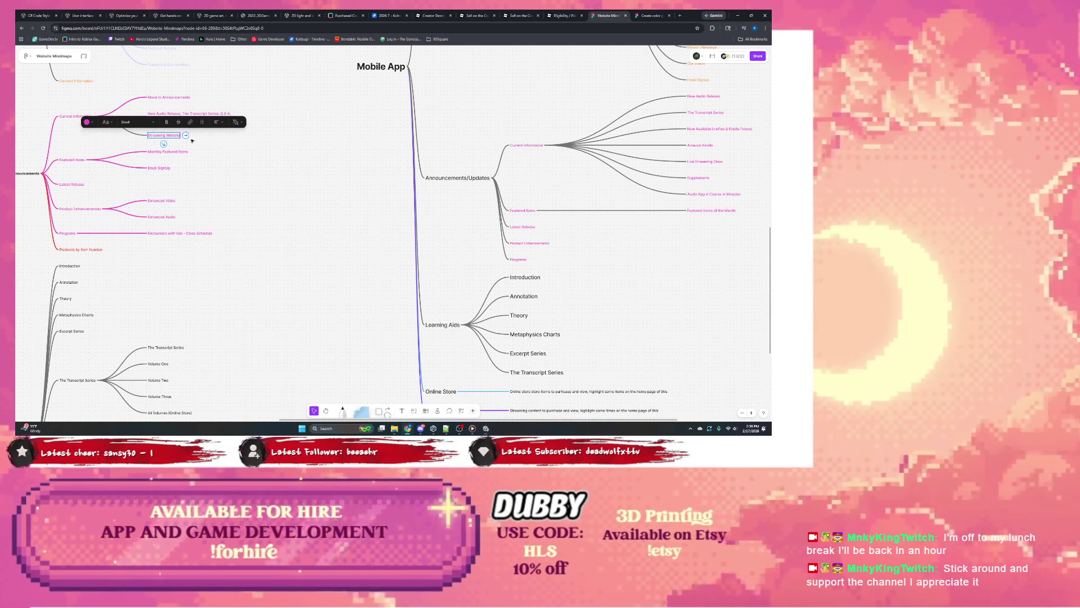
key(ctrl+a)
key(BackSpace)
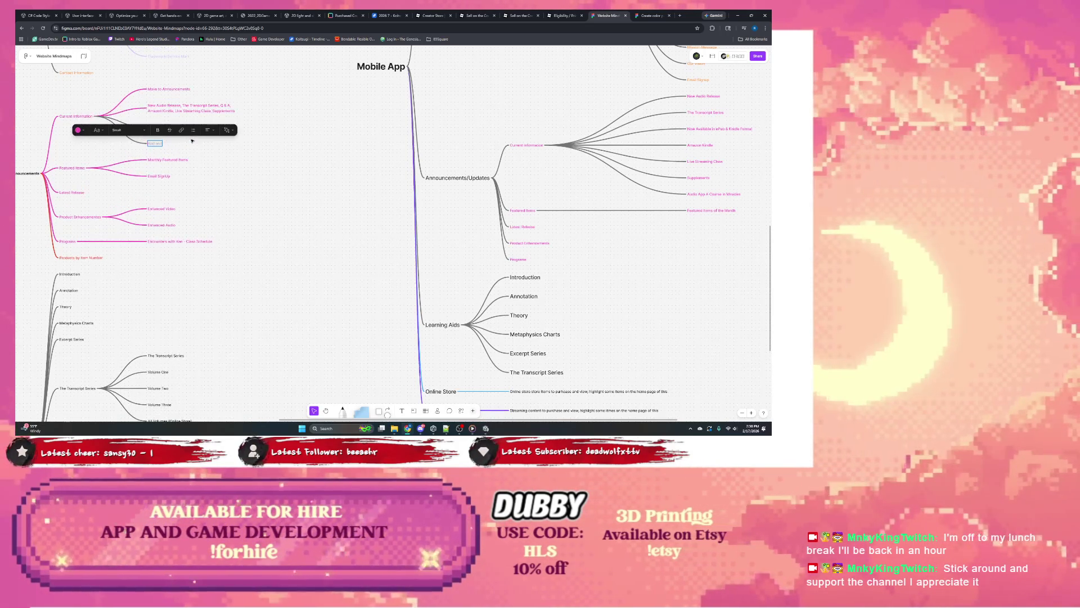
text(Subscrib)
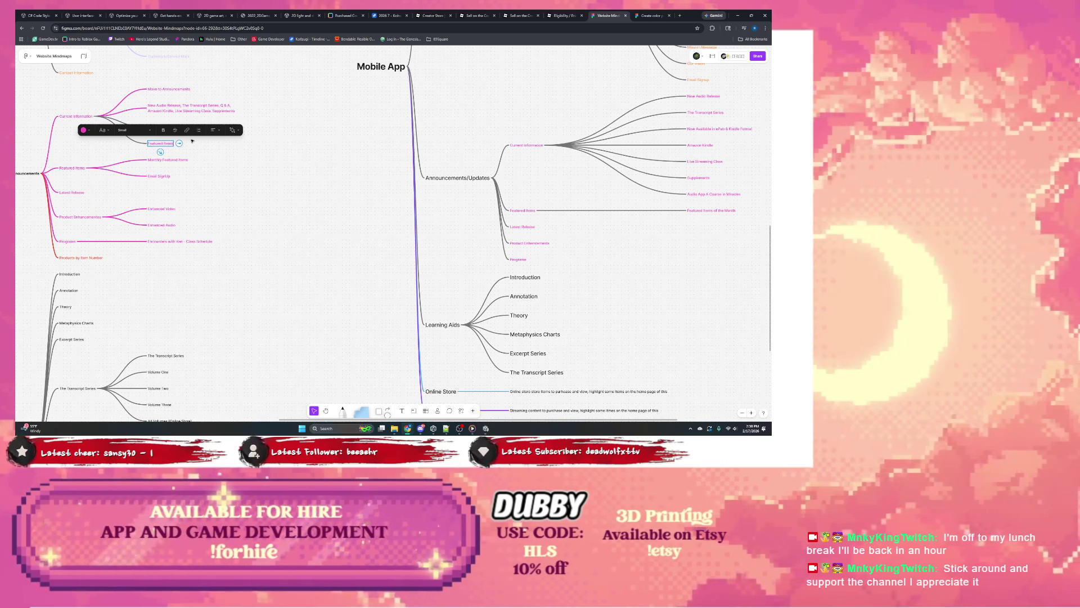
key(ctrl+a)
key(BackSpace)
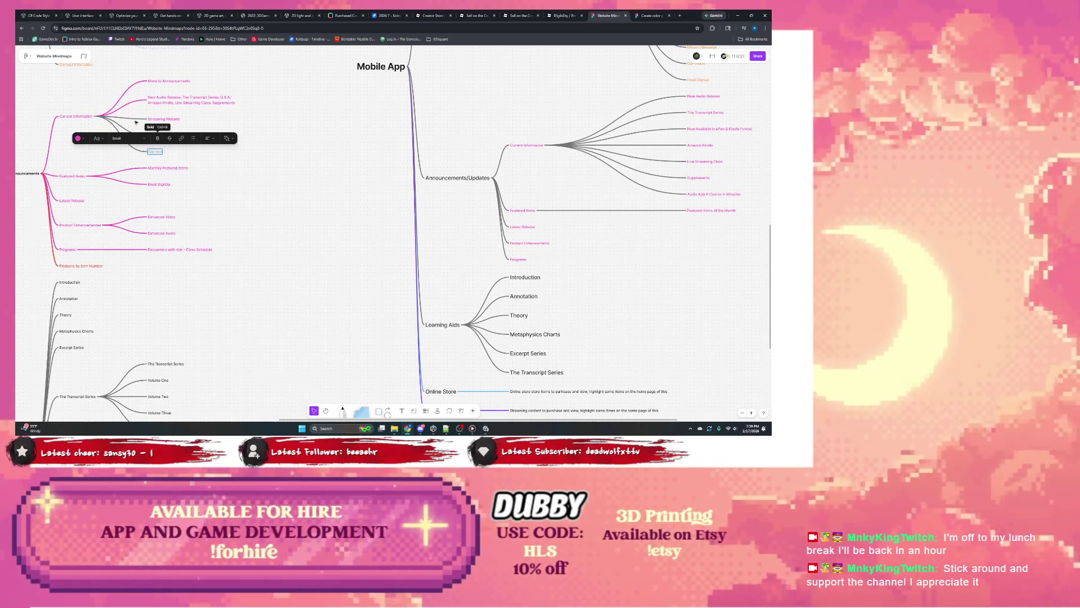
key(Escape)
Colour the Streaming Website and Featured Items entries' text red.
click(170, 128)
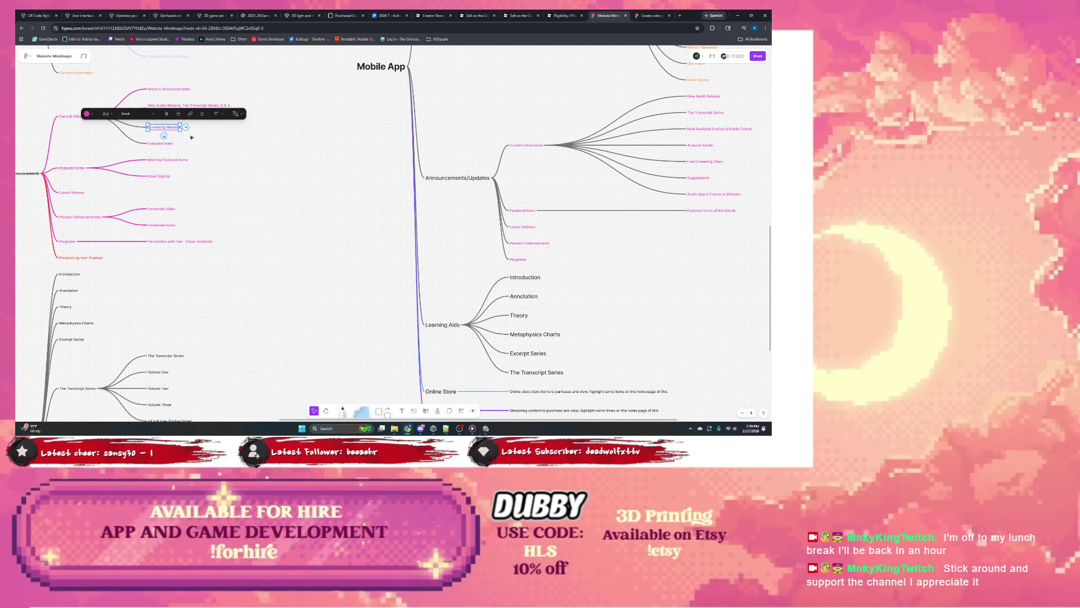
shift+click(157, 145)
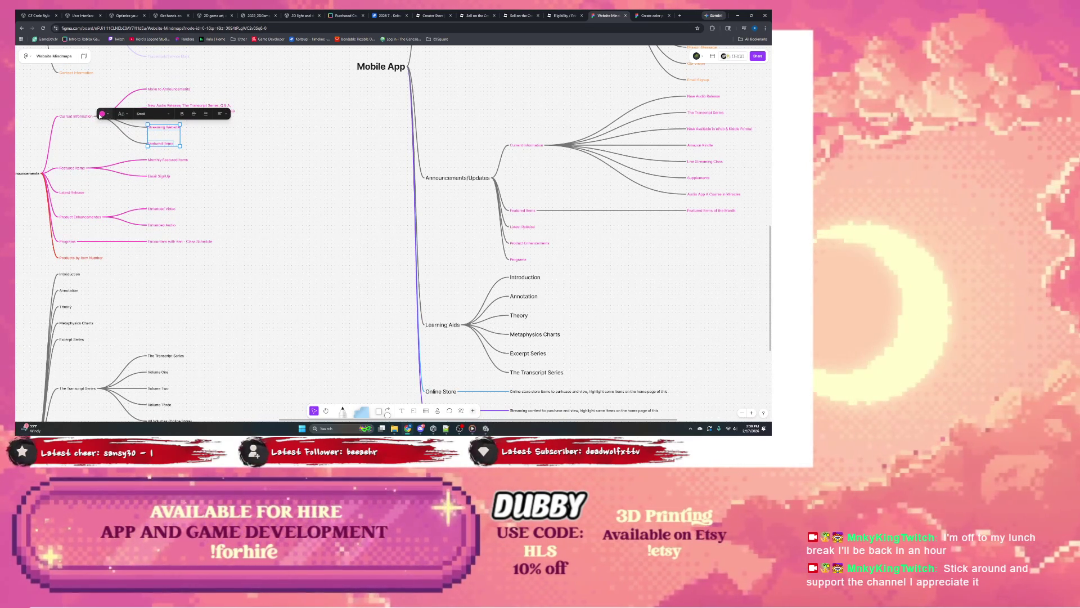
click(103, 113)
click(75, 90)
click(191, 132)
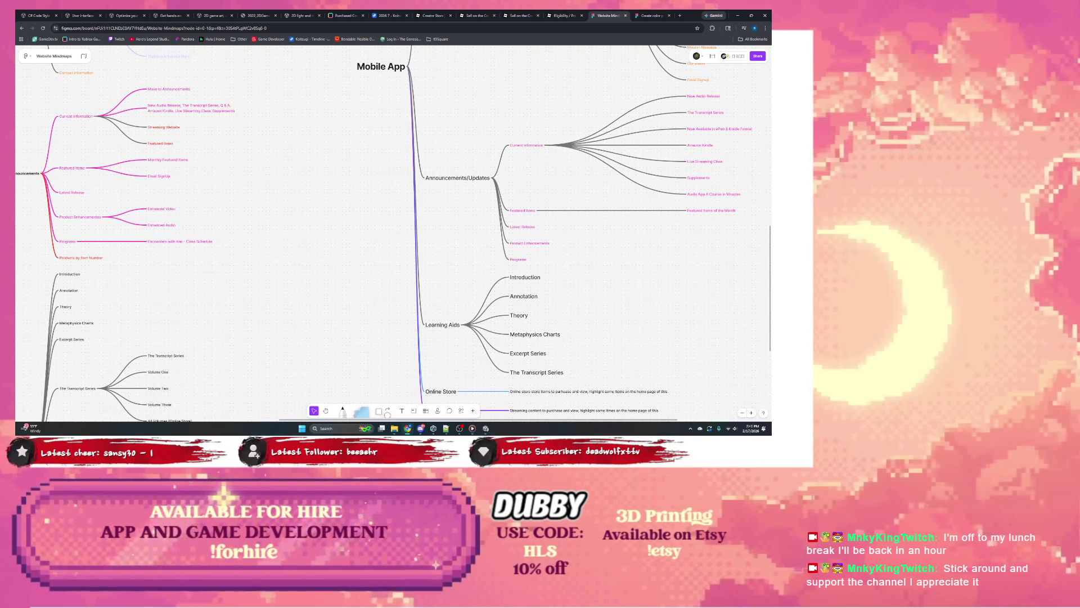
Add a Book Translations sibling entry below Featured Items.
click(171, 144)
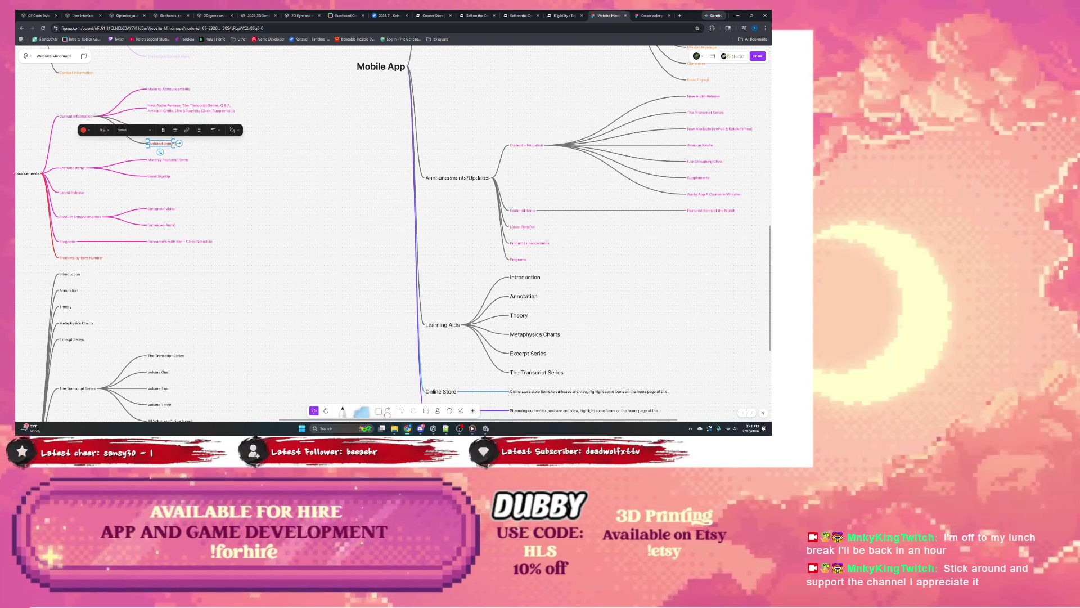
click(162, 152)
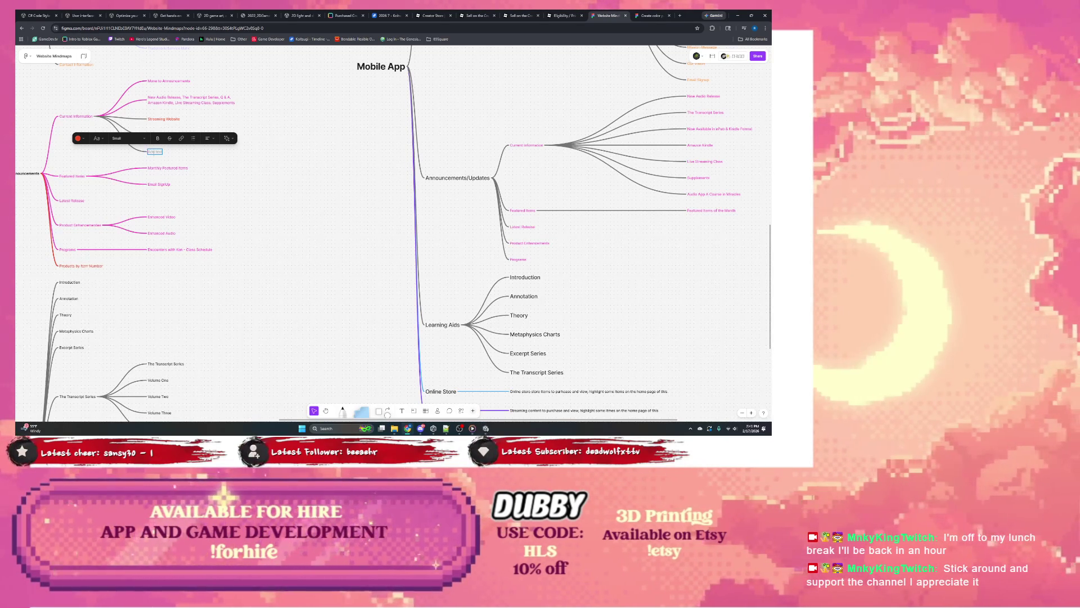
key(BackSpace)
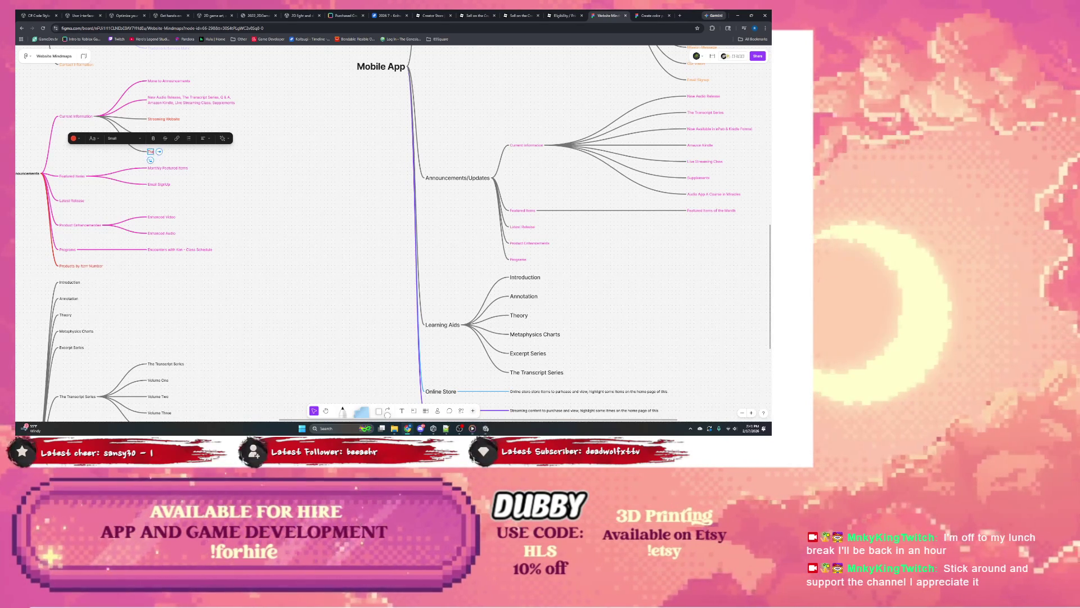
text(Blog)
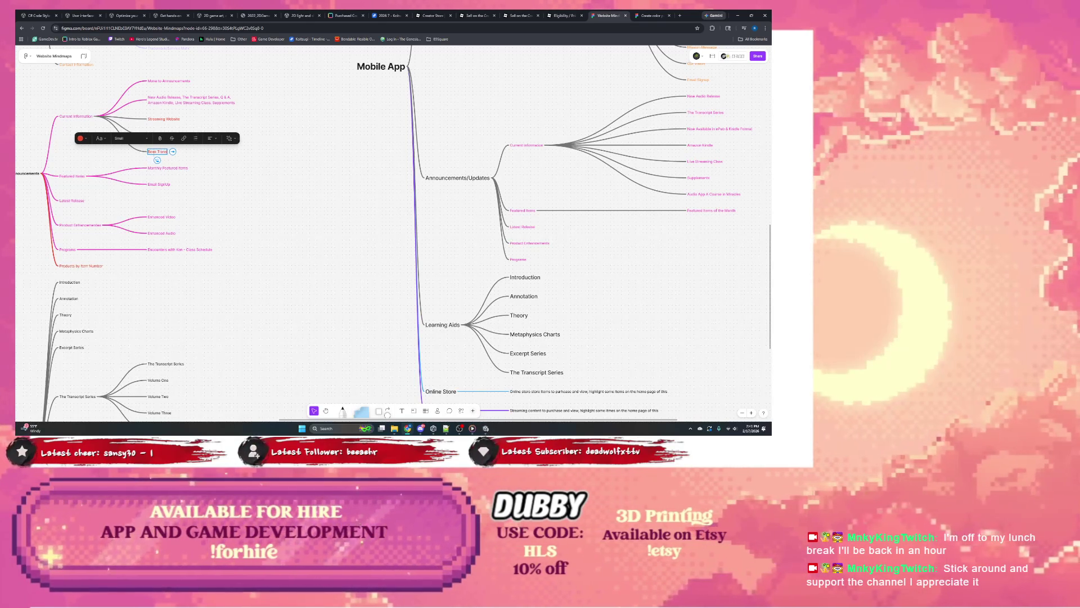
text( Posts)
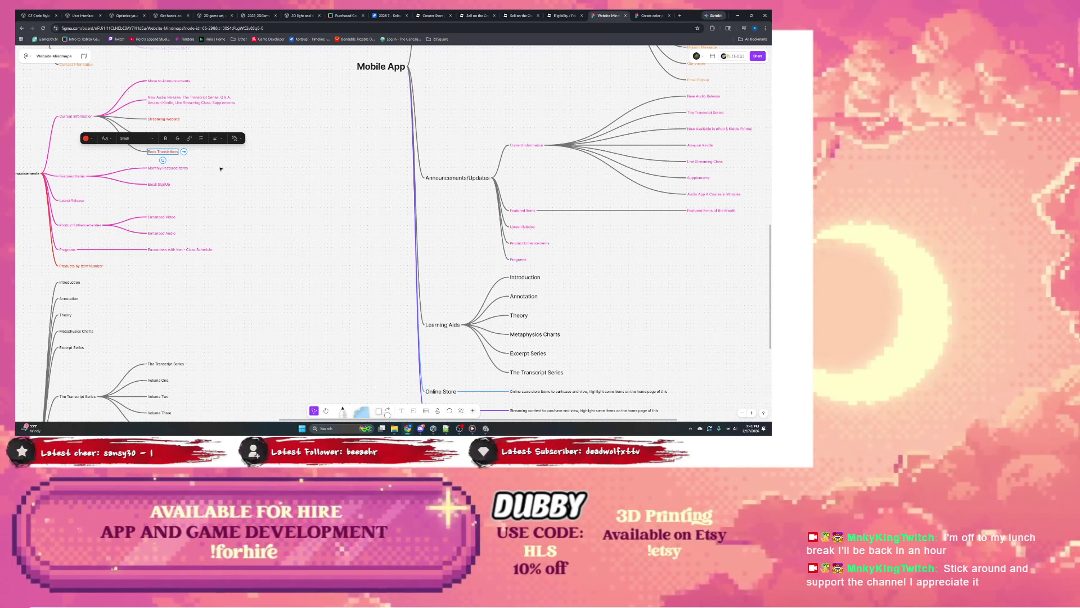
click(218, 166)
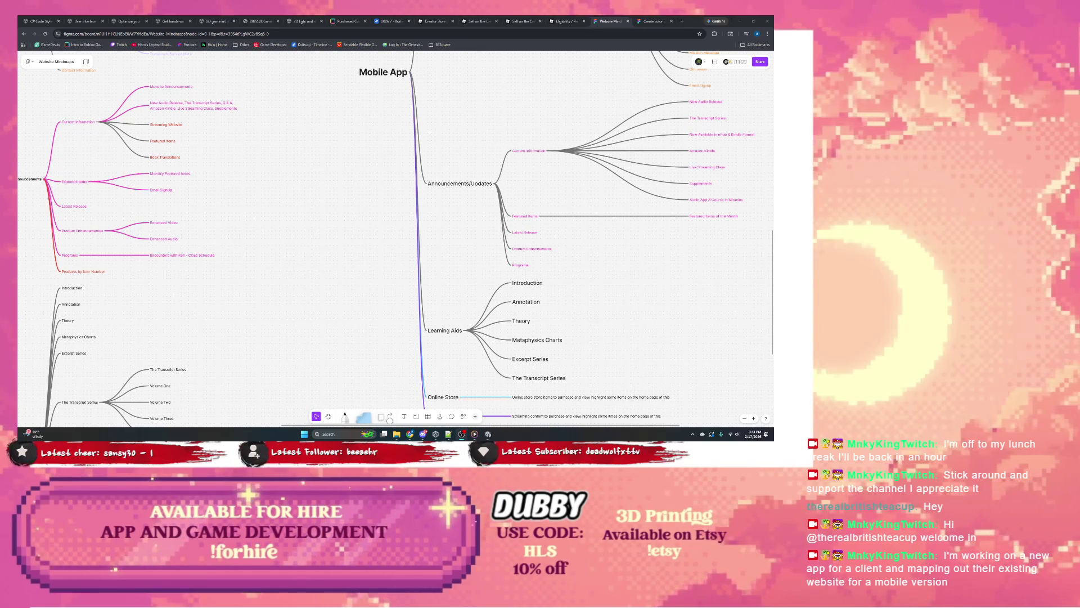
drag(206, 241, 346, 212)
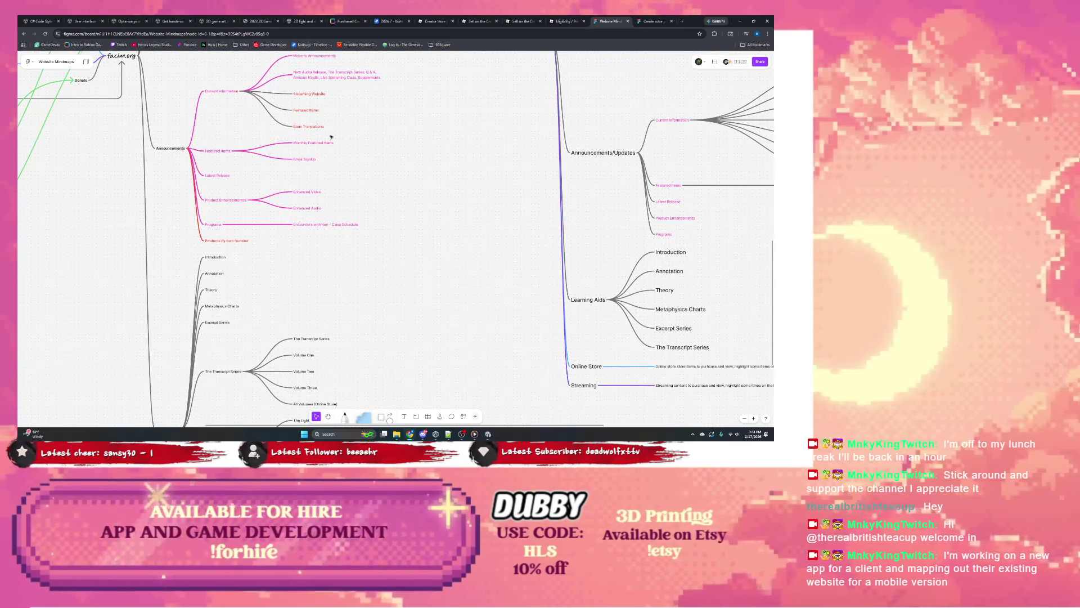
drag(331, 136, 320, 174)
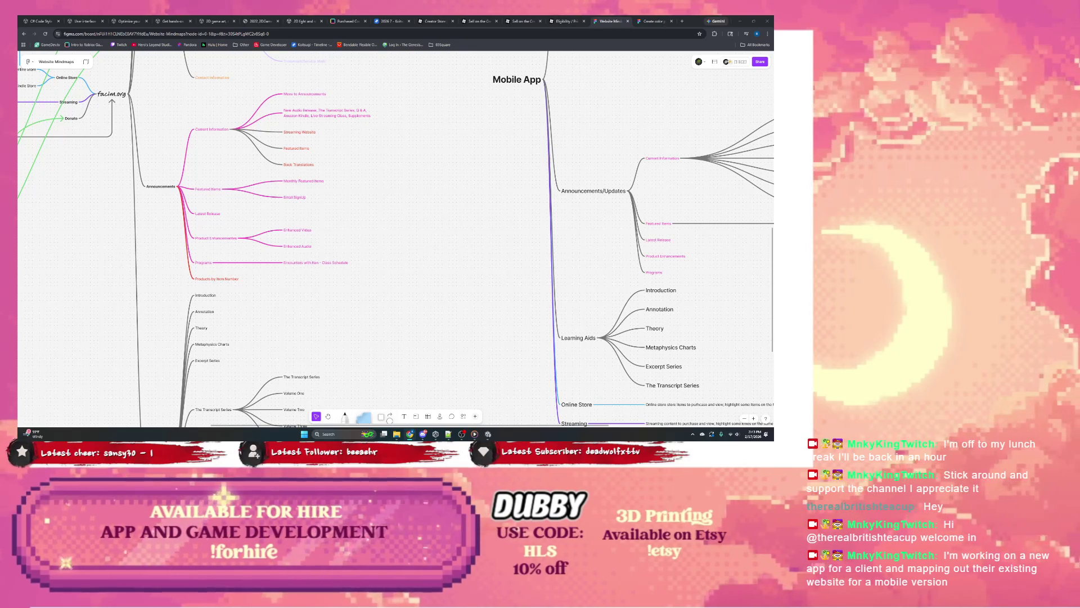
drag(690, 184, 545, 202)
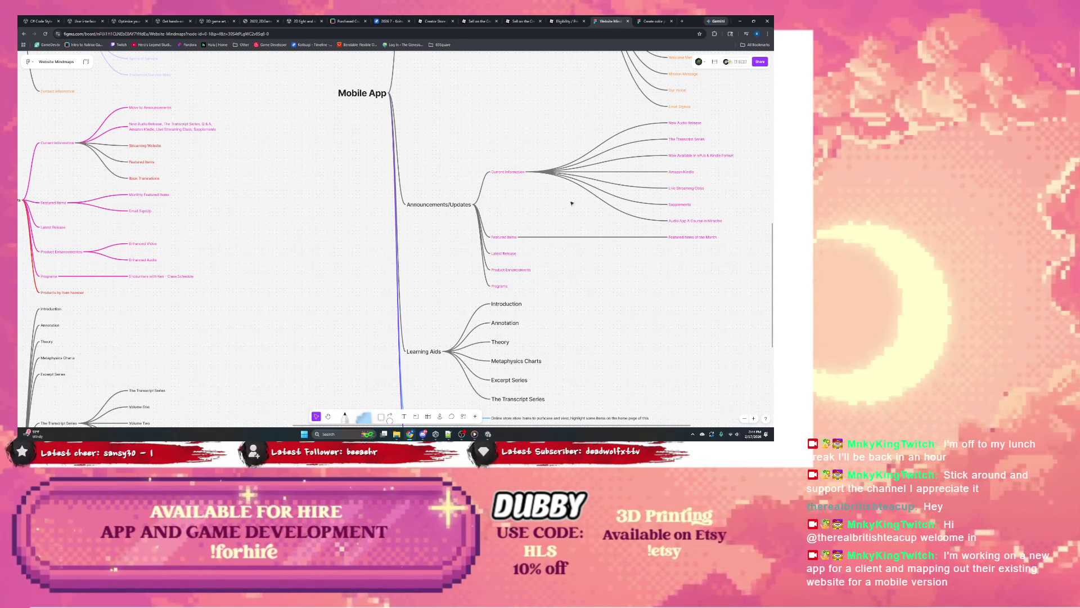
Attach notes 'Removed has its own tab' to Streaming Website and 'Has its own page' to Featured Items.
click(145, 145)
key(Tab)
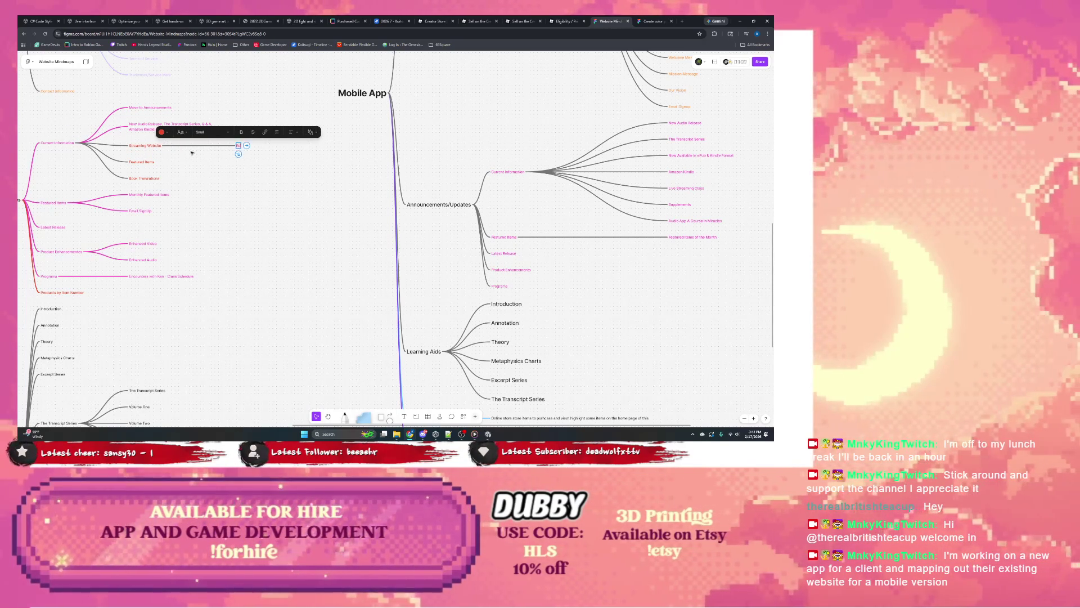
text(Streams)
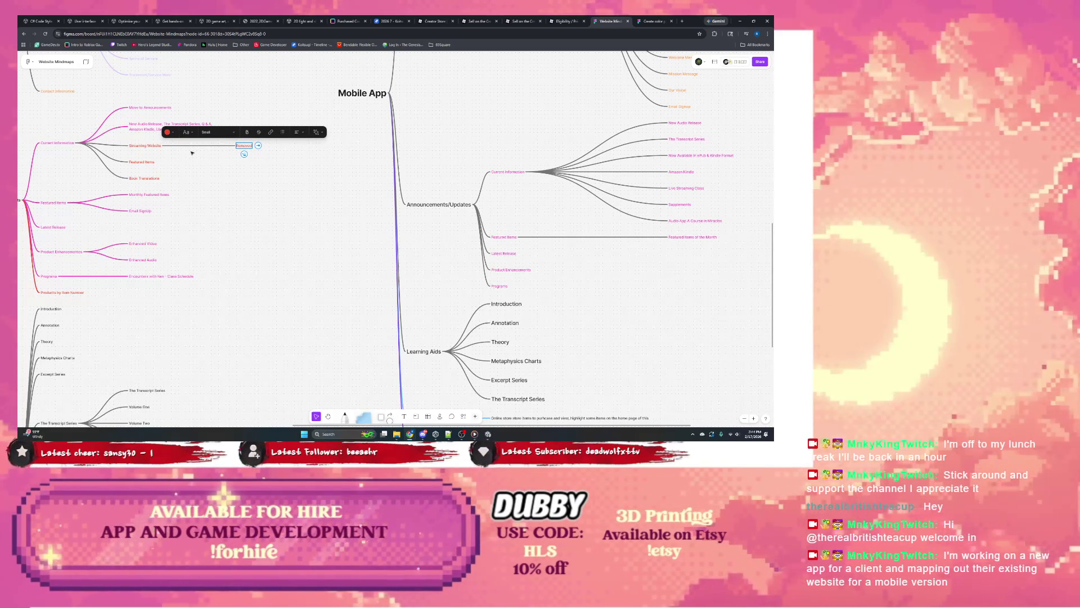
text(ig Web)
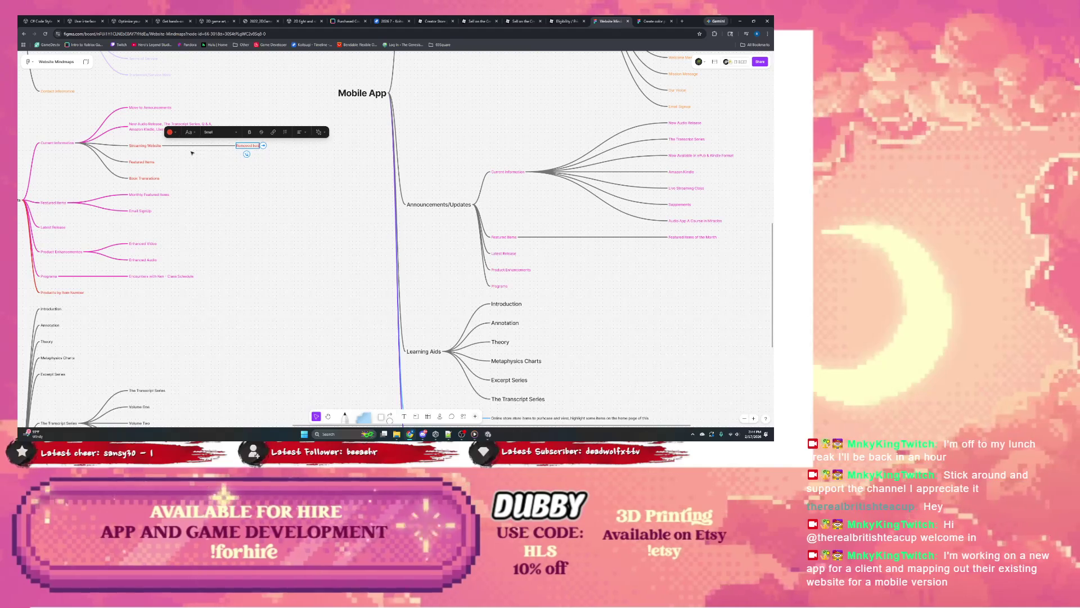
text(site)
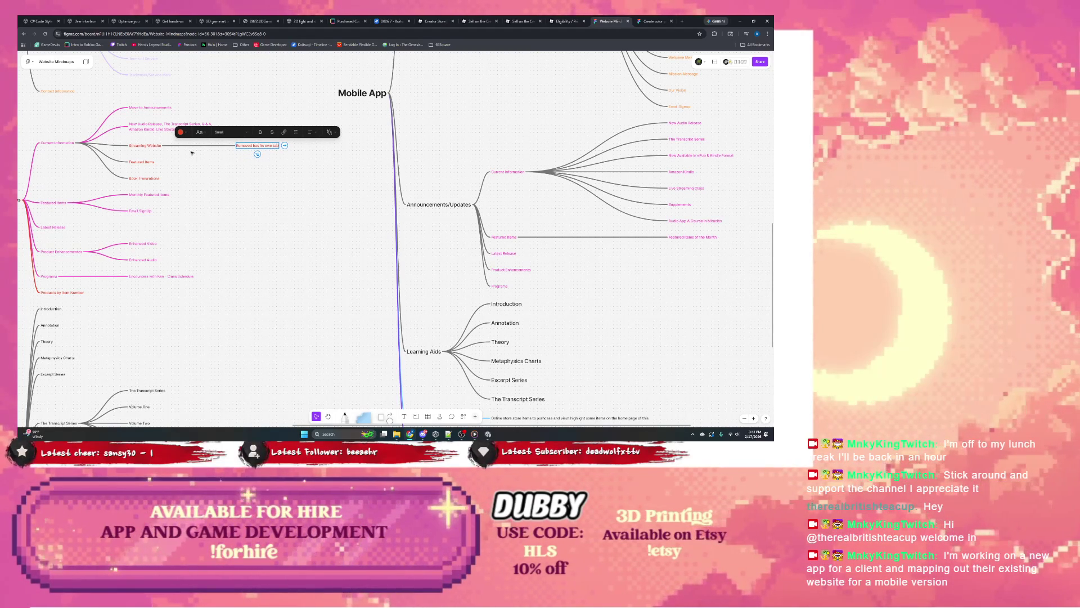
click(155, 162)
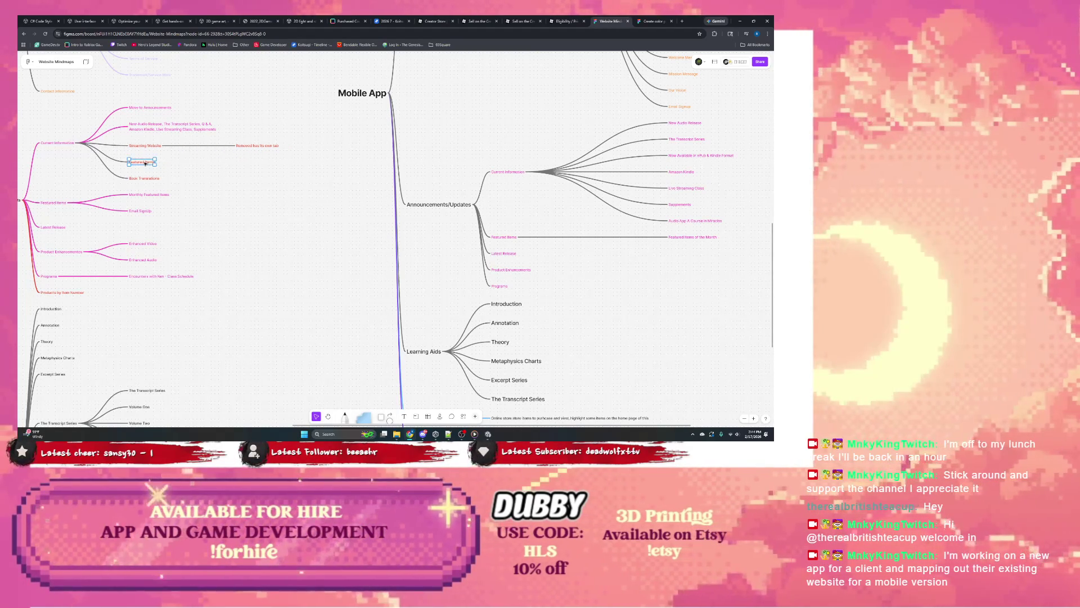
click(160, 162)
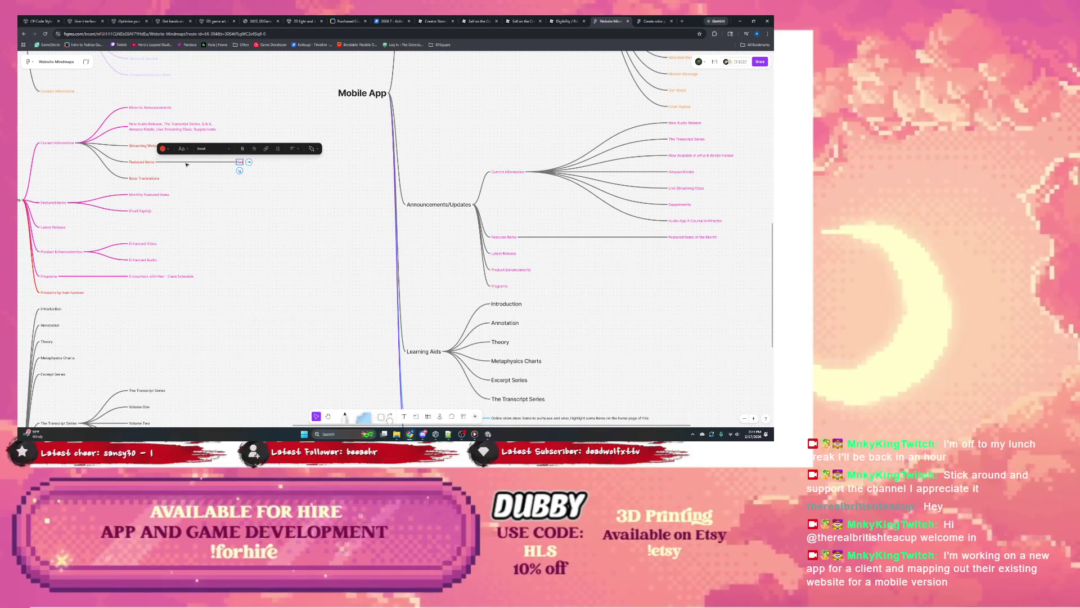
text(New to each page)
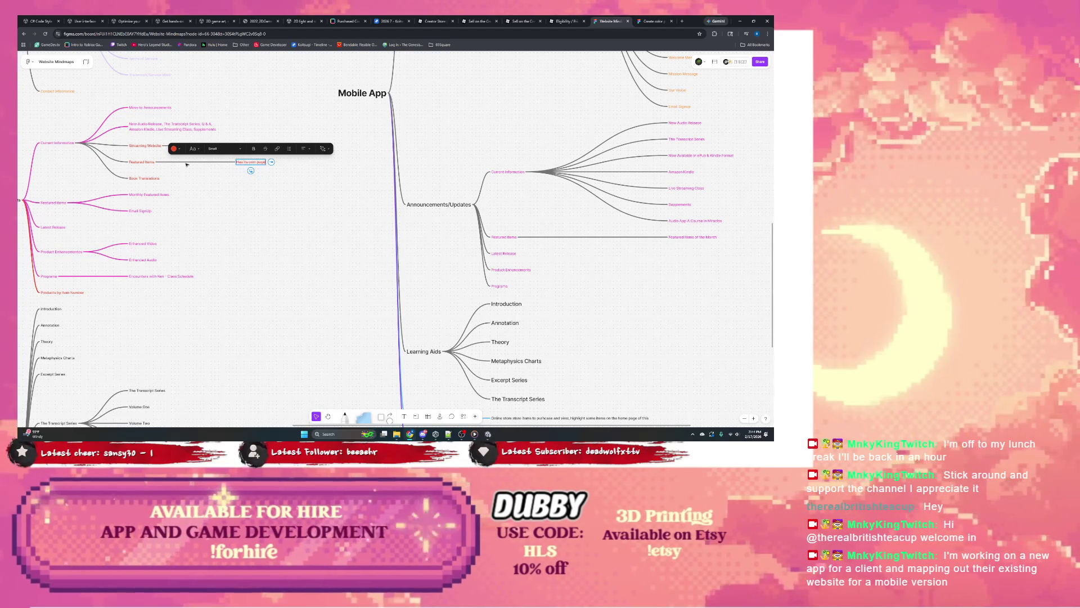
Attach a '????' note beside Book Translations.
click(154, 179)
click(165, 179)
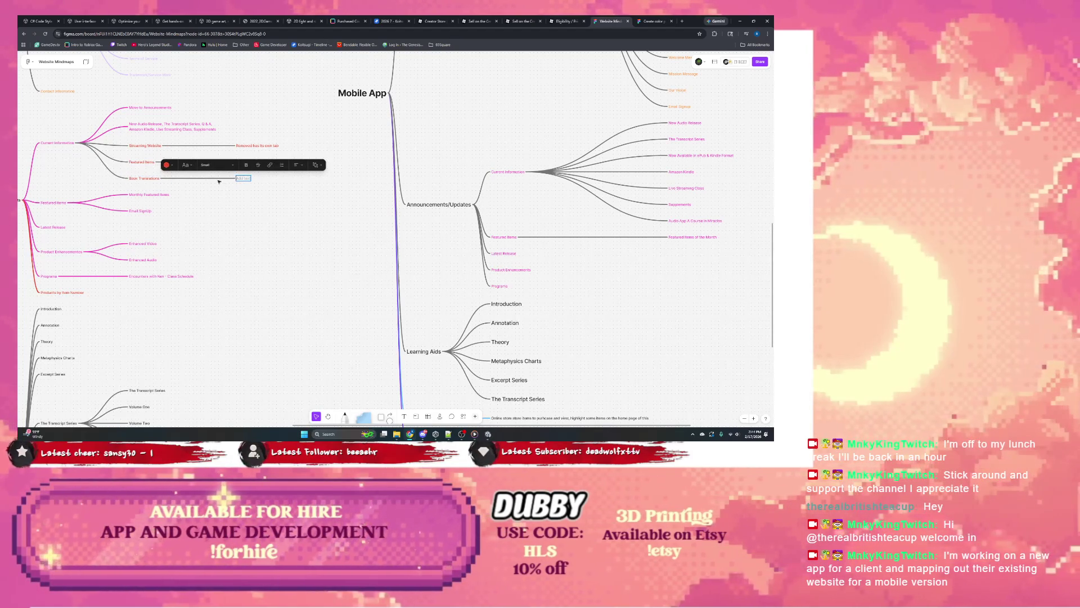
key(Escape)
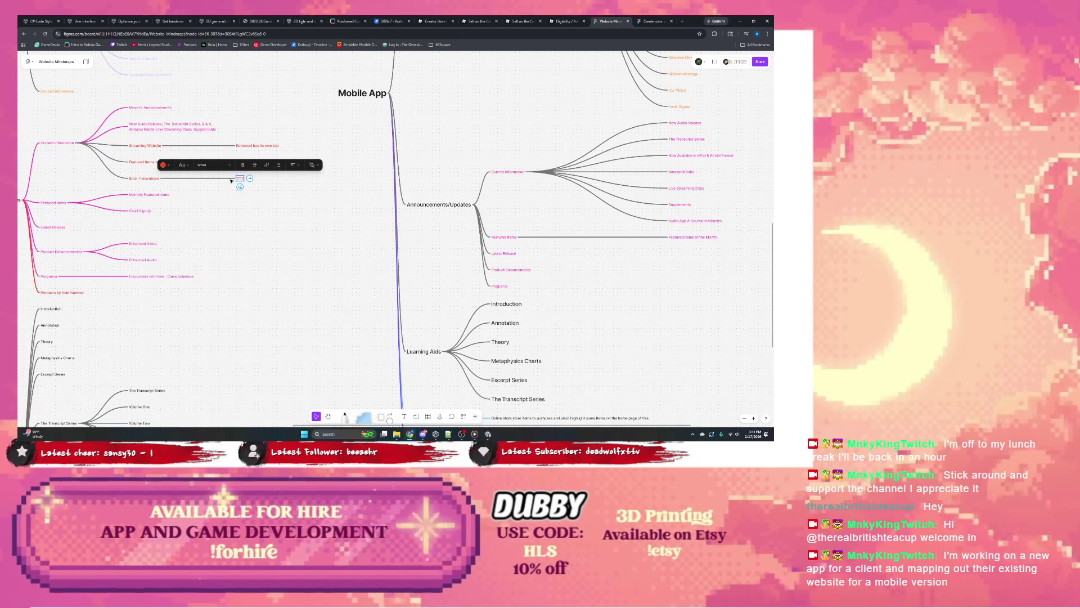
click(218, 199)
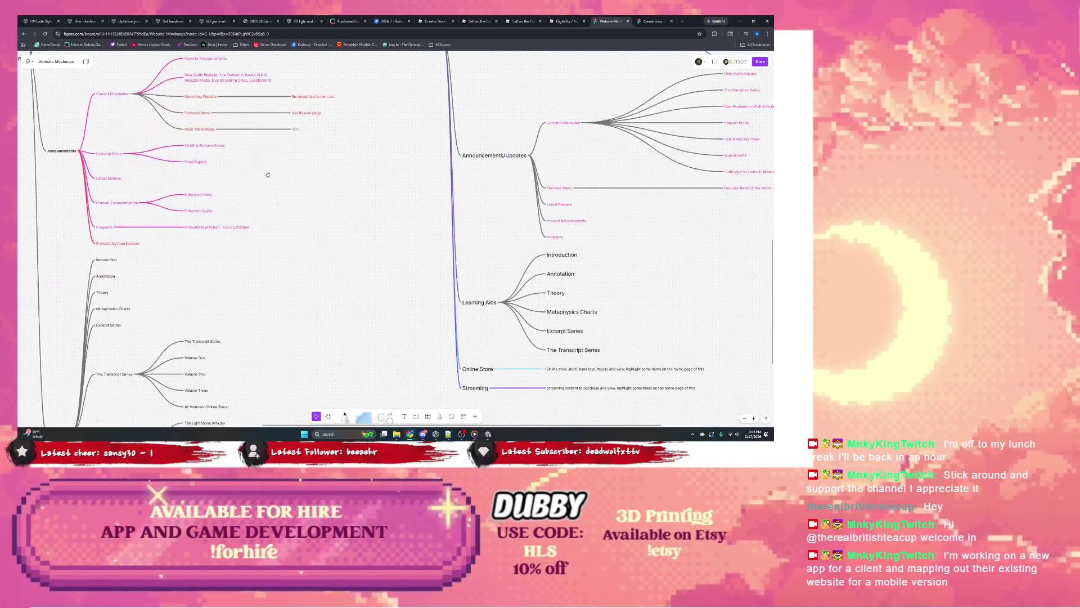
scroll(251, 166, down, 3)
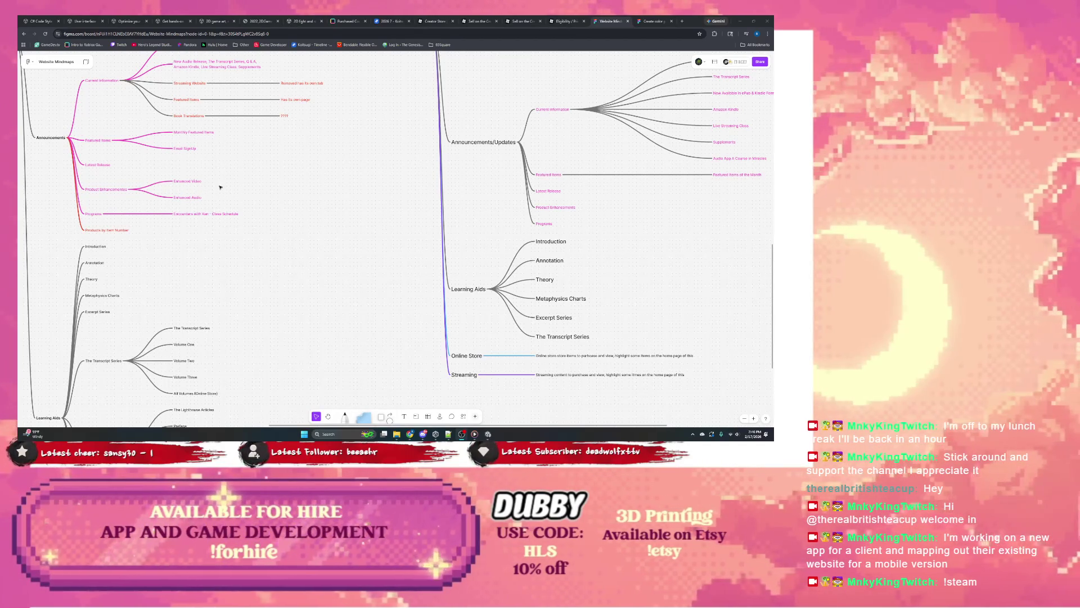
scroll(140, 173, down, 1)
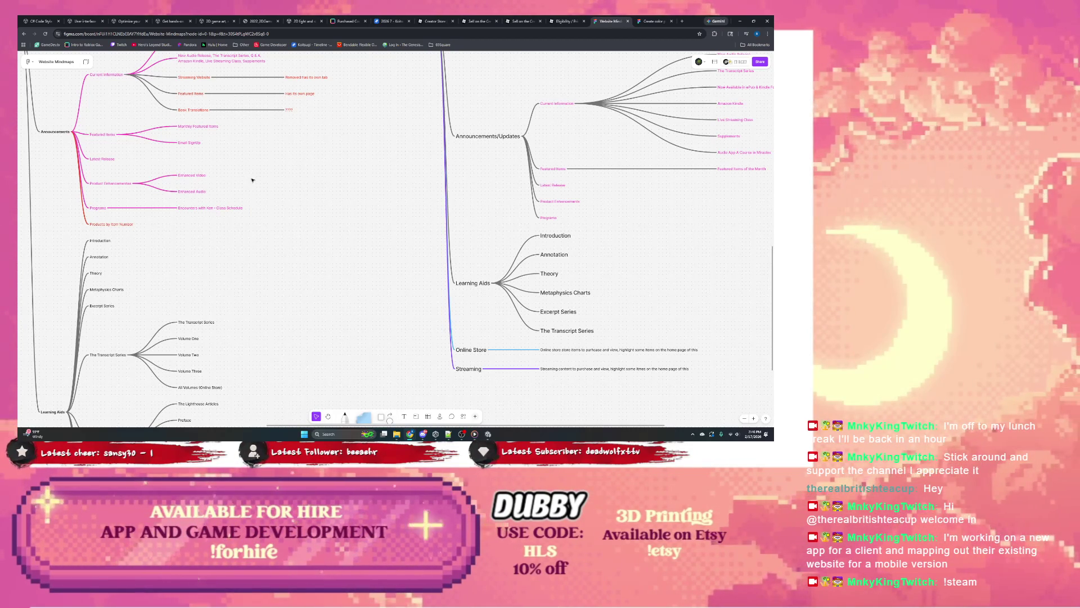
scroll(287, 186, right, 2)
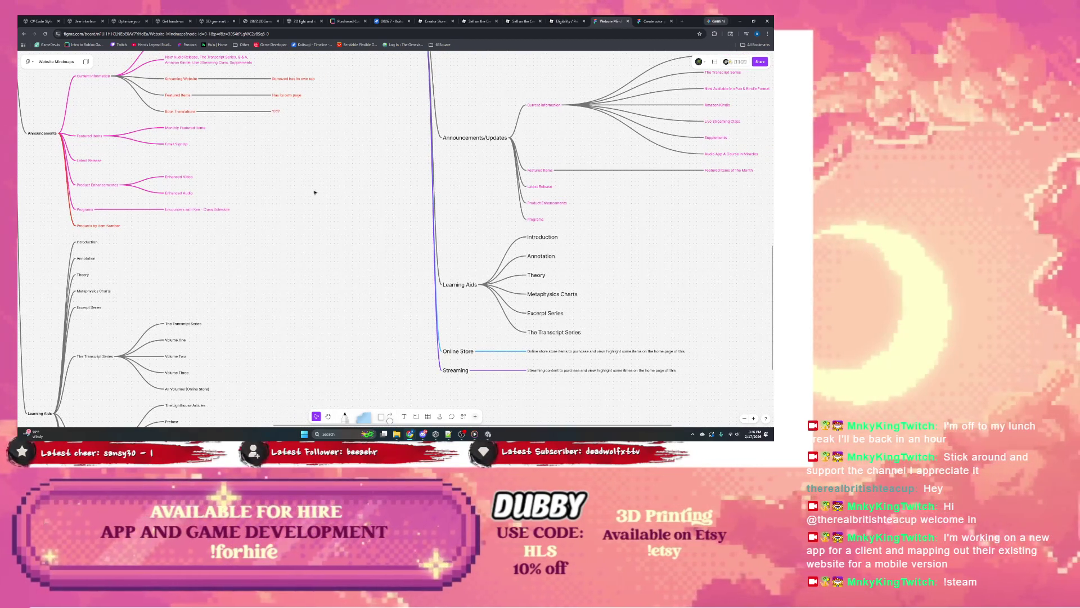
scroll(313, 187, left, 2)
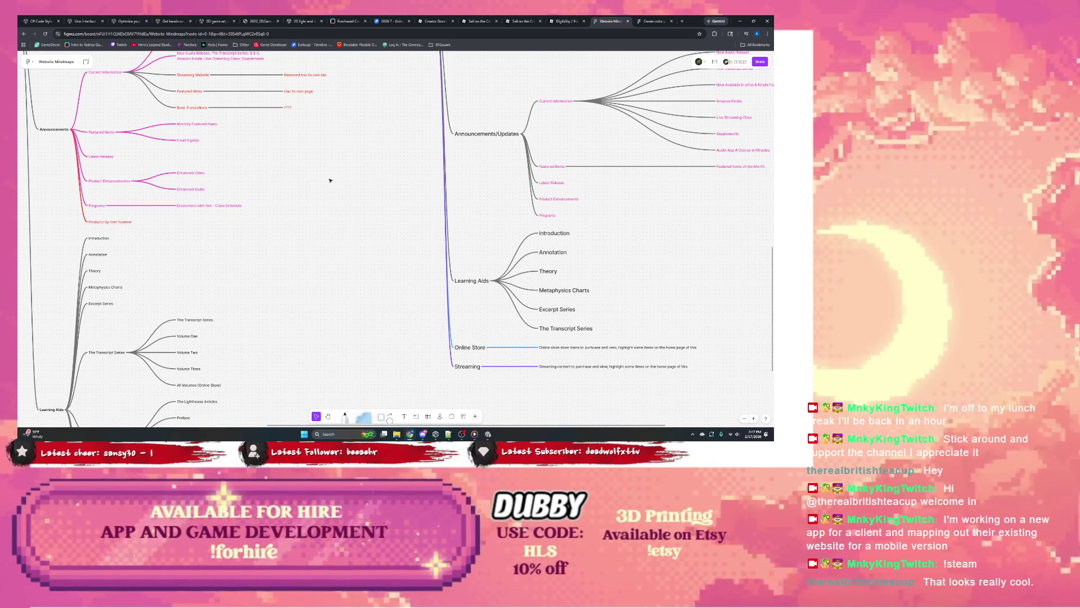
scroll(287, 175, right, 2)
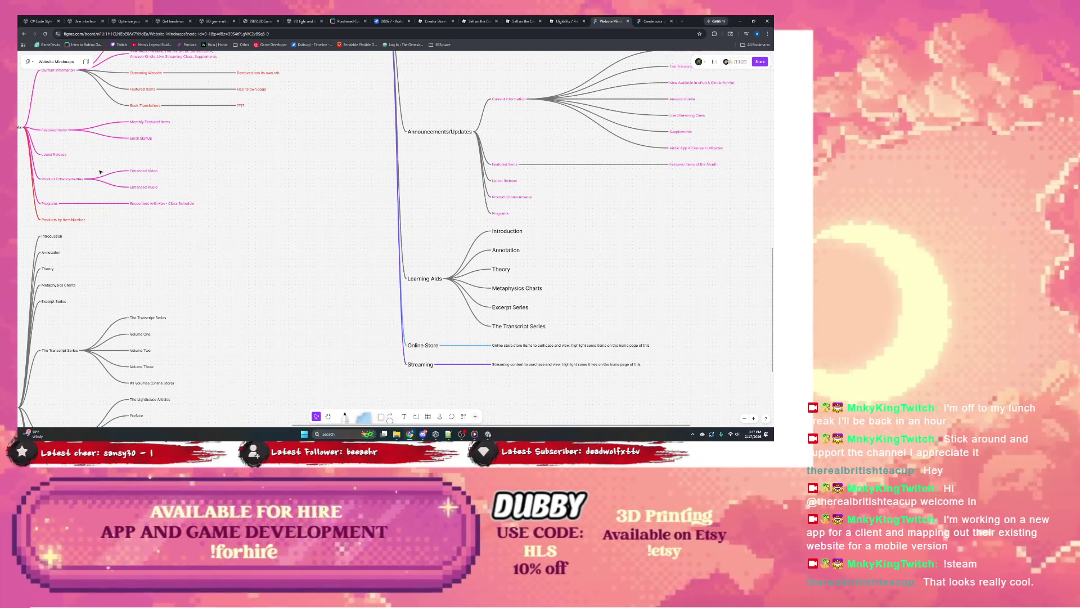
scroll(130, 166, left, 1)
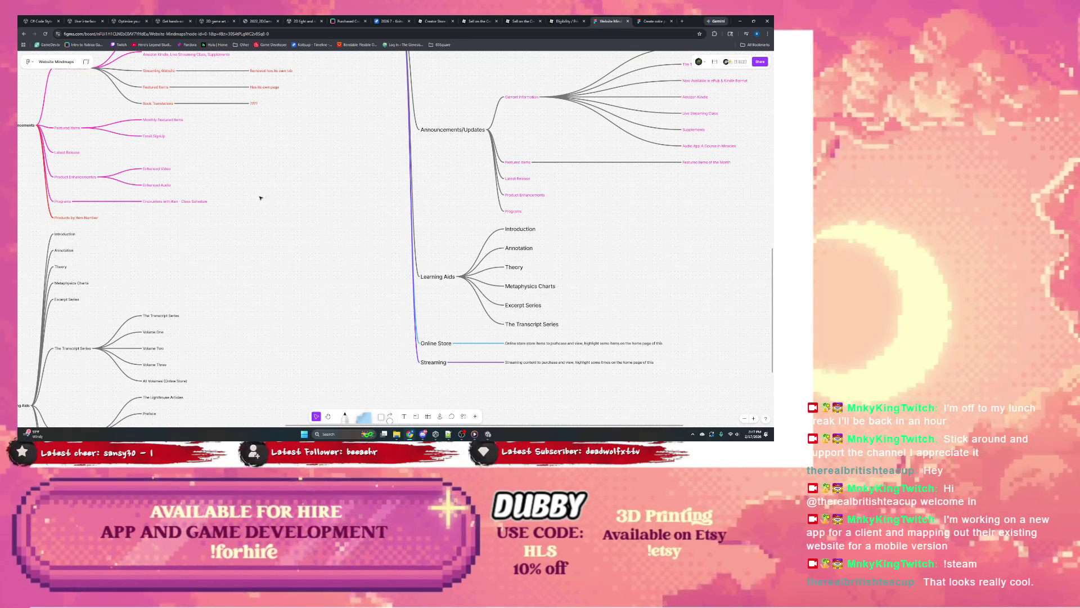
scroll(109, 184, left, 3)
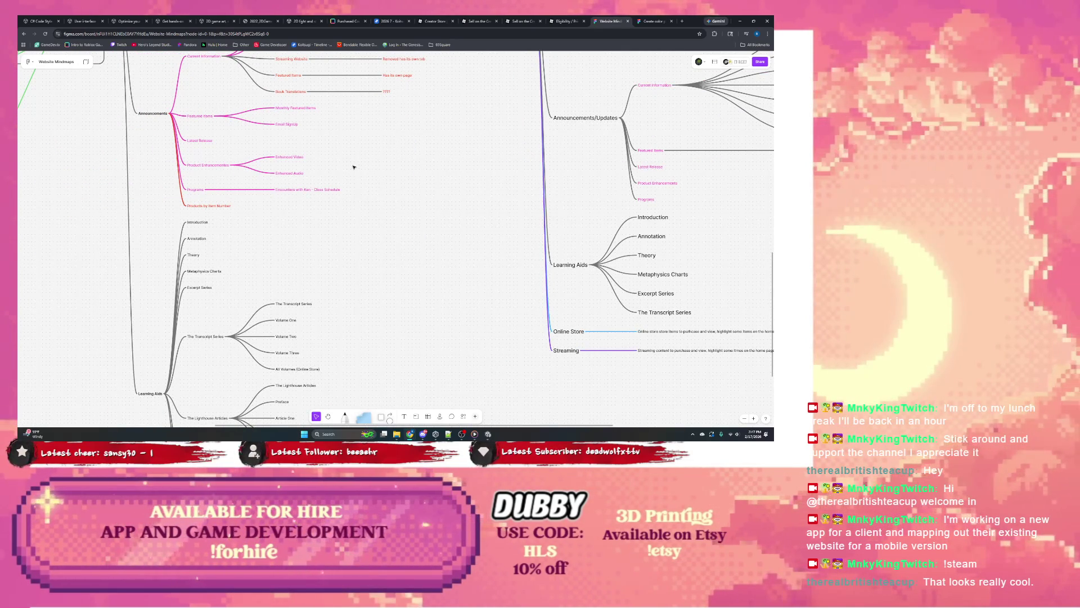
drag(351, 167, 320, 173)
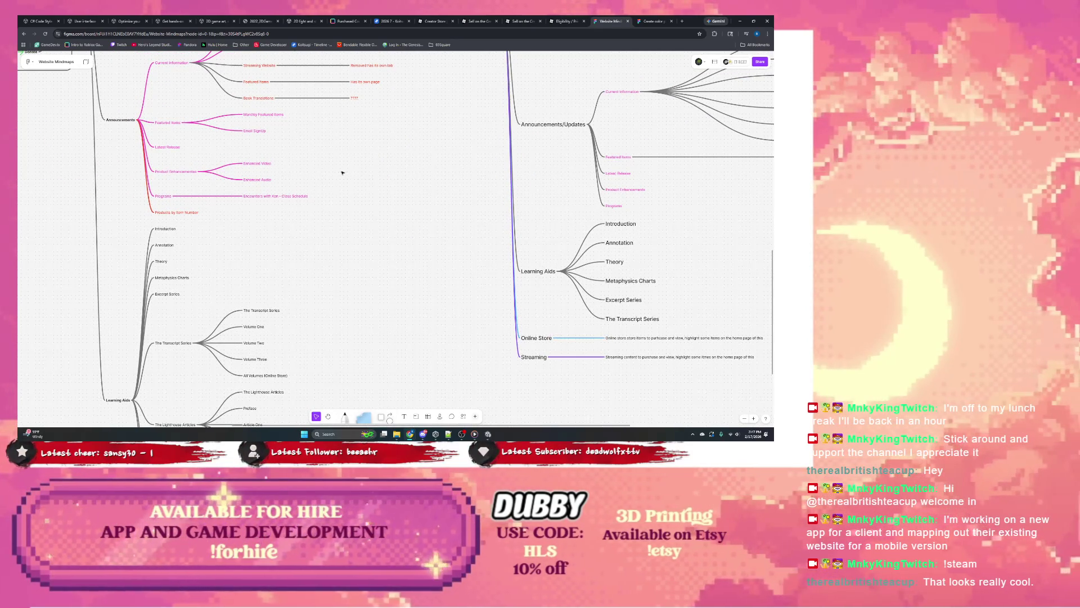
scroll(364, 164, down, 1)
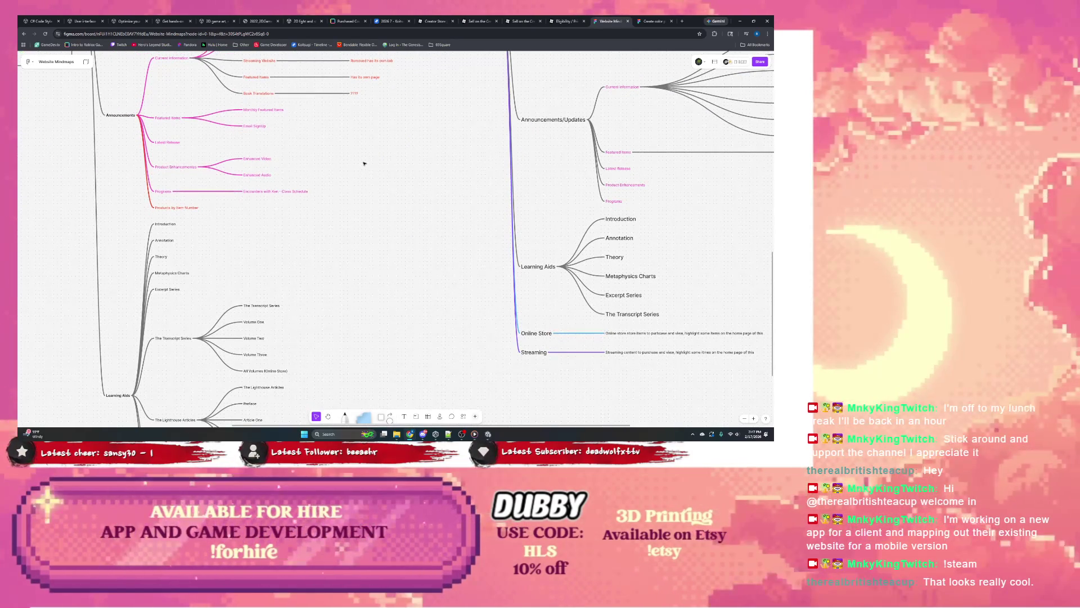
scroll(358, 225, down, 3)
scroll(330, 224, down, 3)
scroll(299, 222, down, 3)
scroll(299, 222, down, 3)
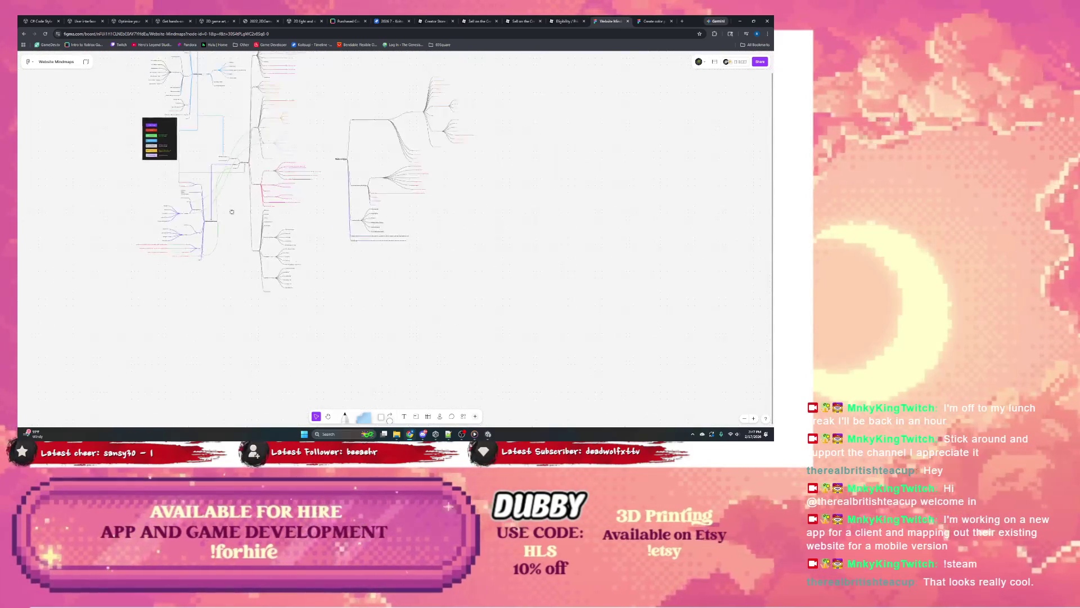
scroll(287, 228, down, 2)
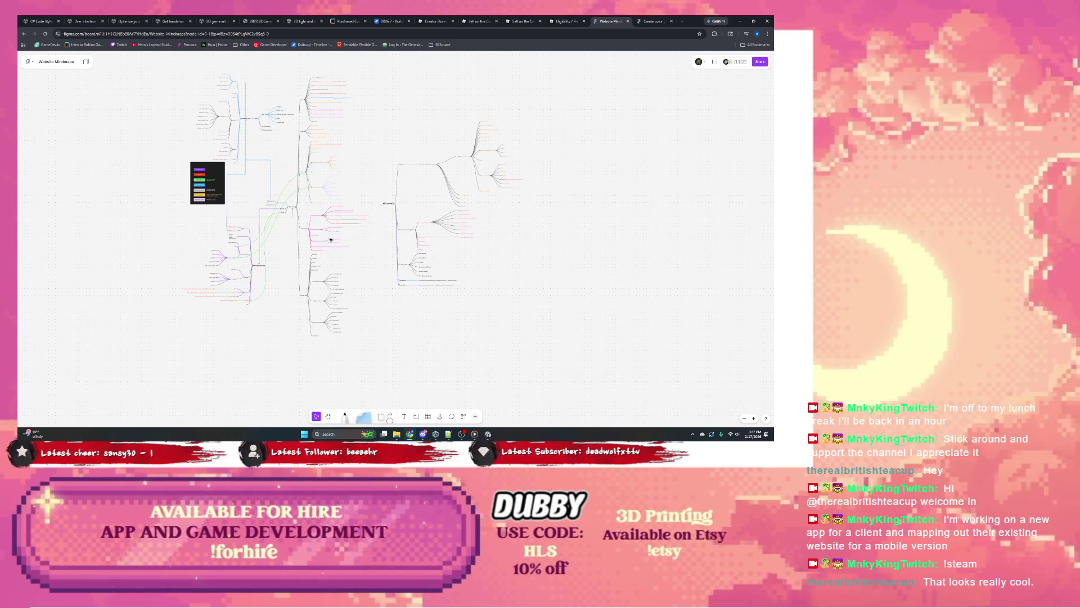
scroll(317, 239, up, 3)
scroll(316, 240, up, 2)
scroll(262, 241, up, 2)
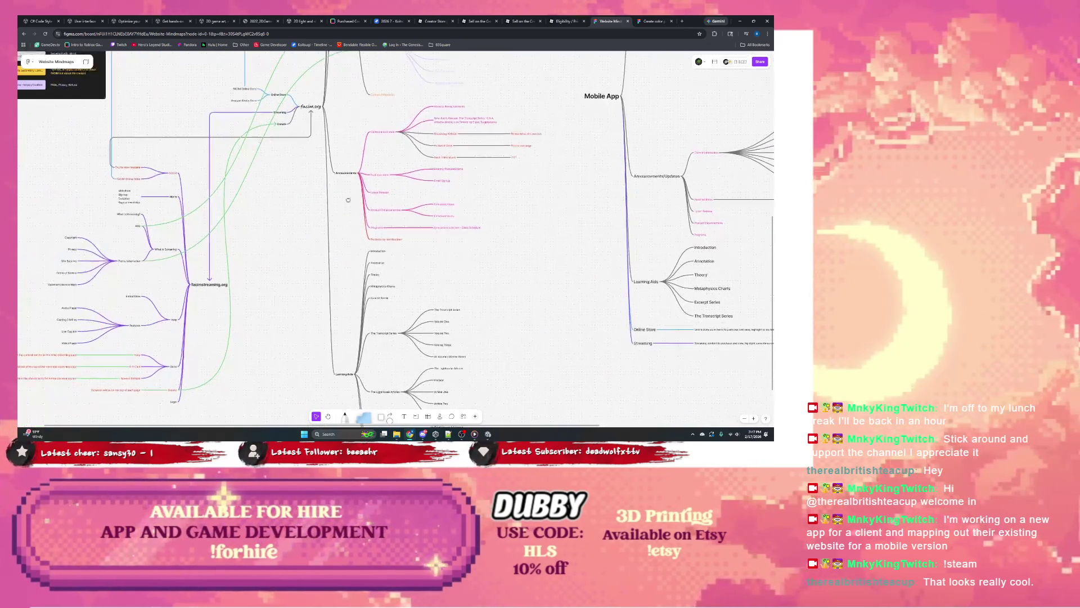
scroll(269, 225, up, 2)
scroll(405, 223, up, 1)
scroll(382, 241, up, 1)
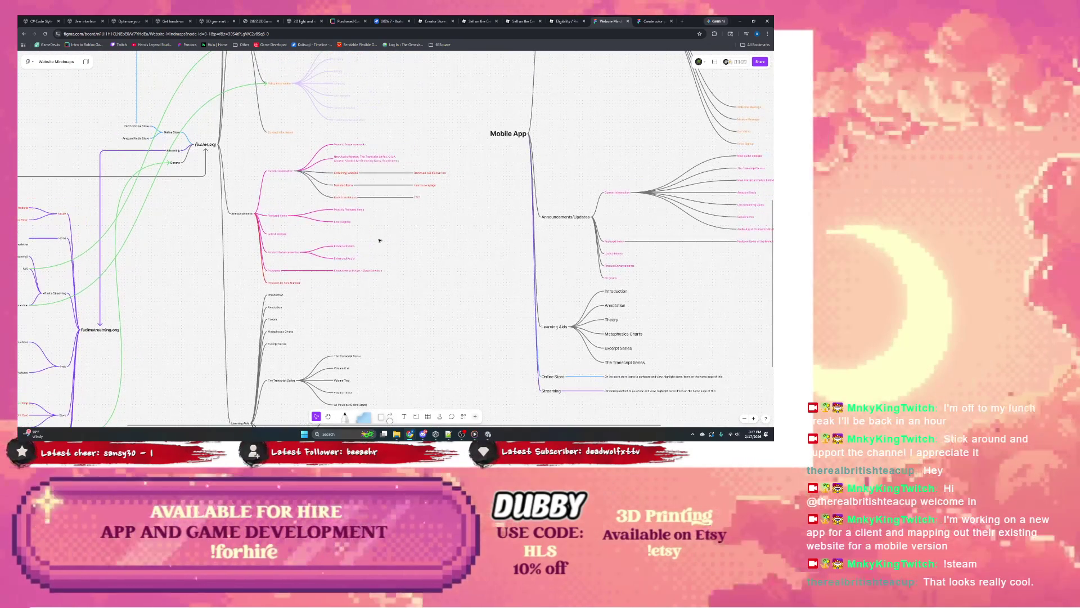
scroll(422, 216, down, 1)
scroll(507, 216, right, 2)
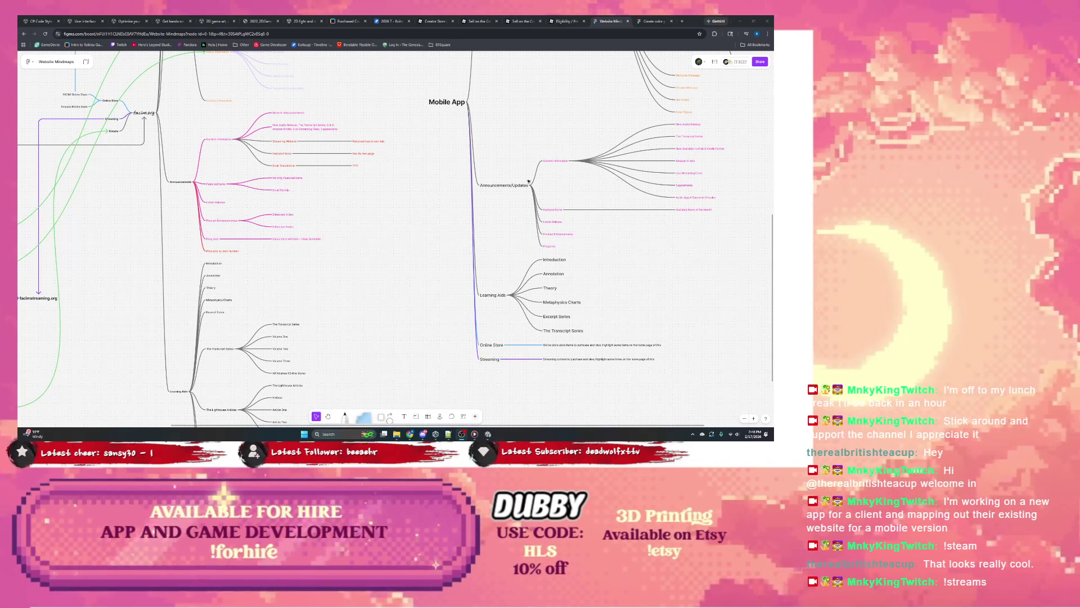
scroll(321, 196, left, 2)
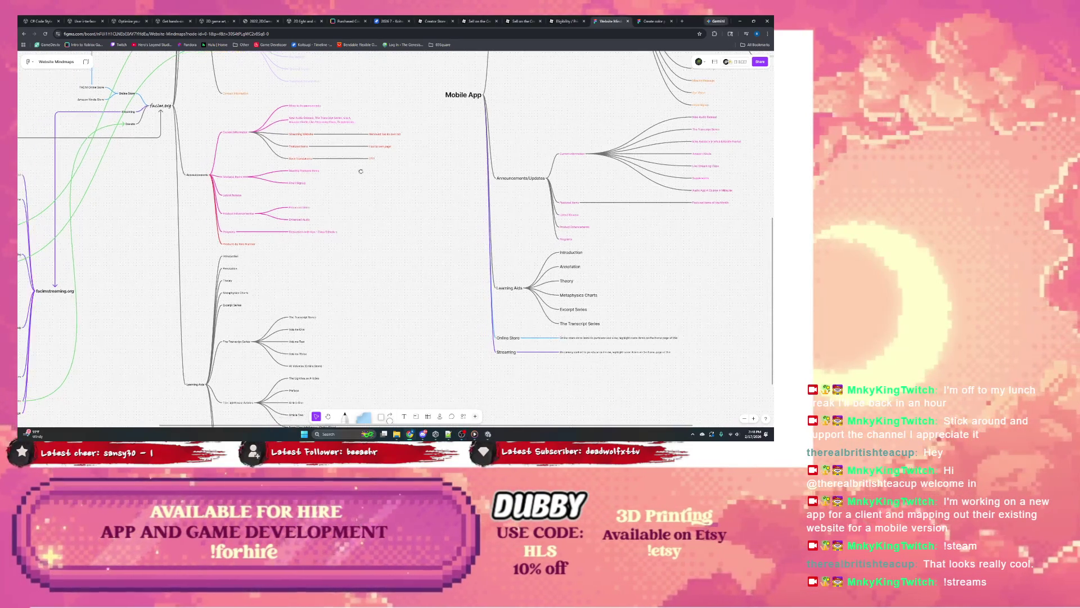
scroll(313, 249, down, 2)
scroll(295, 234, right, 2)
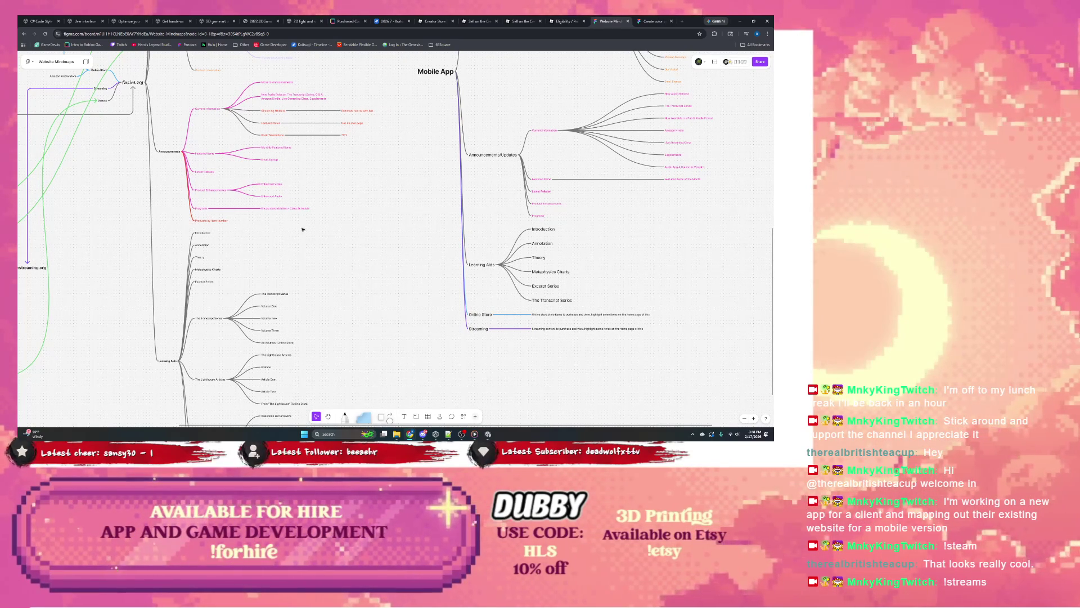
scroll(253, 230, left, 2)
scroll(254, 230, down, 1)
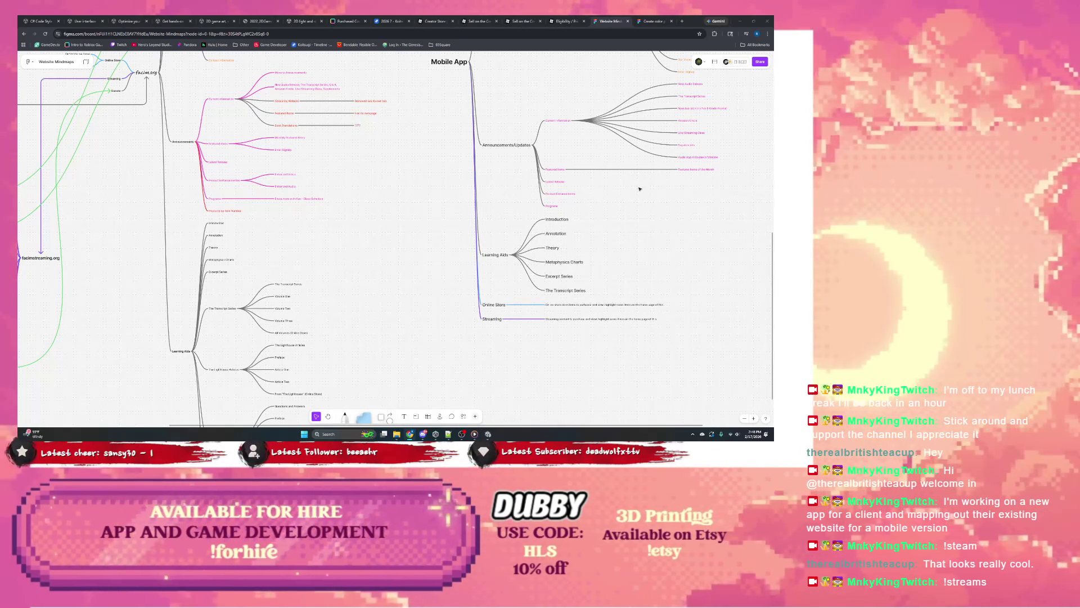
click(555, 181)
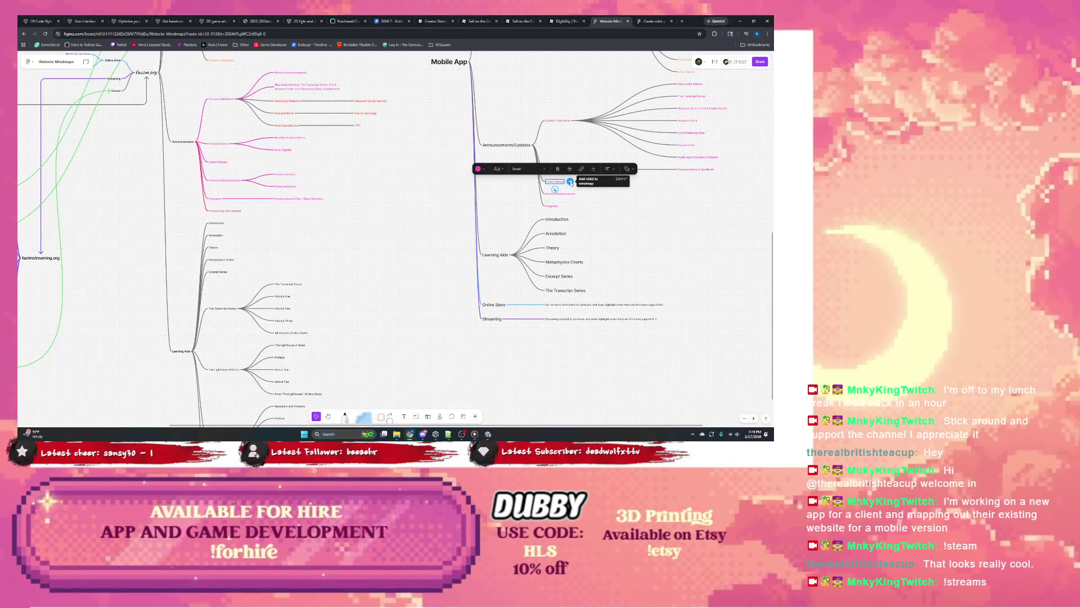
Add New Arrivals under Latest Release and Enhanced Video/Audio entries under Product Enhancements.
click(571, 183)
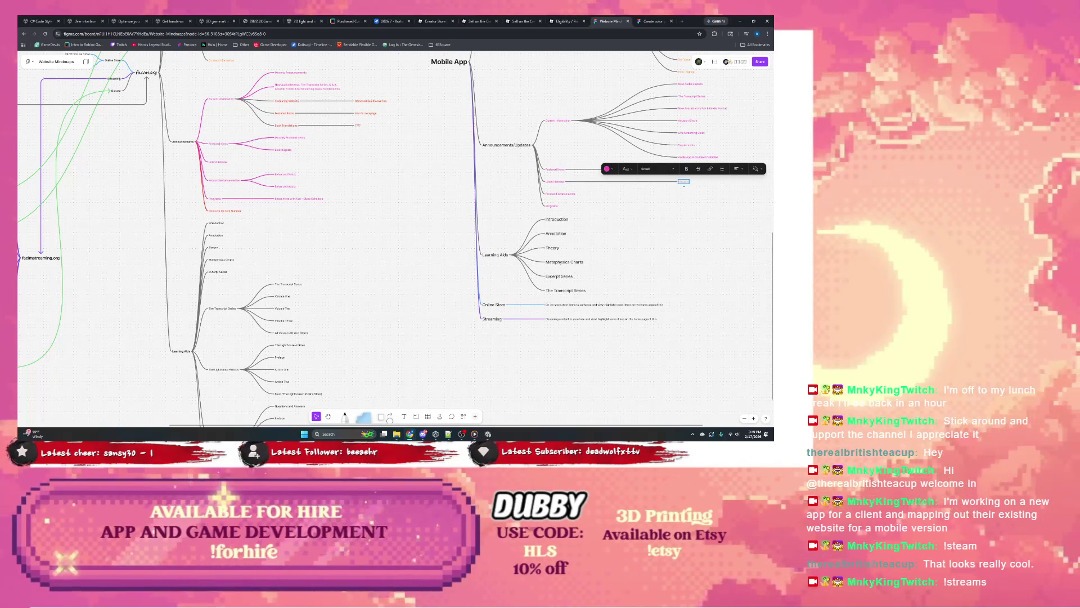
text(Music)
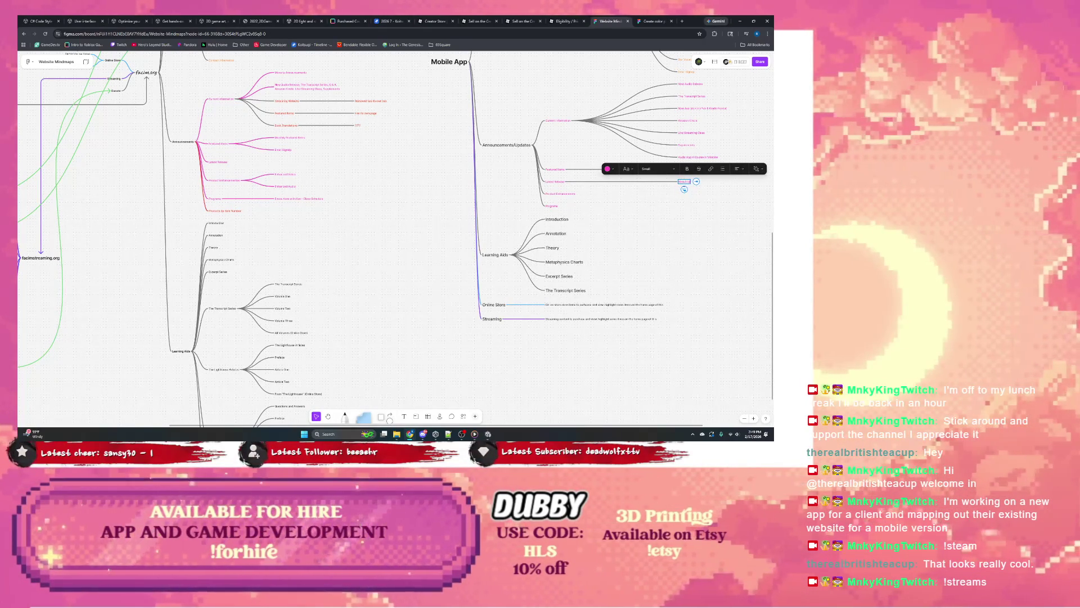
text(ists)
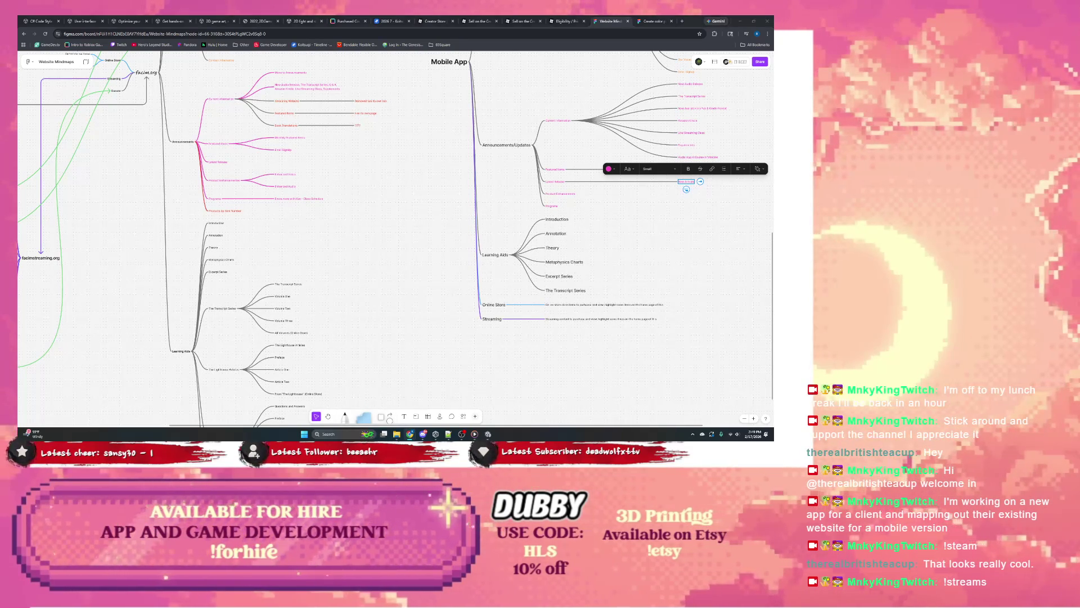
click(561, 193)
click(582, 194)
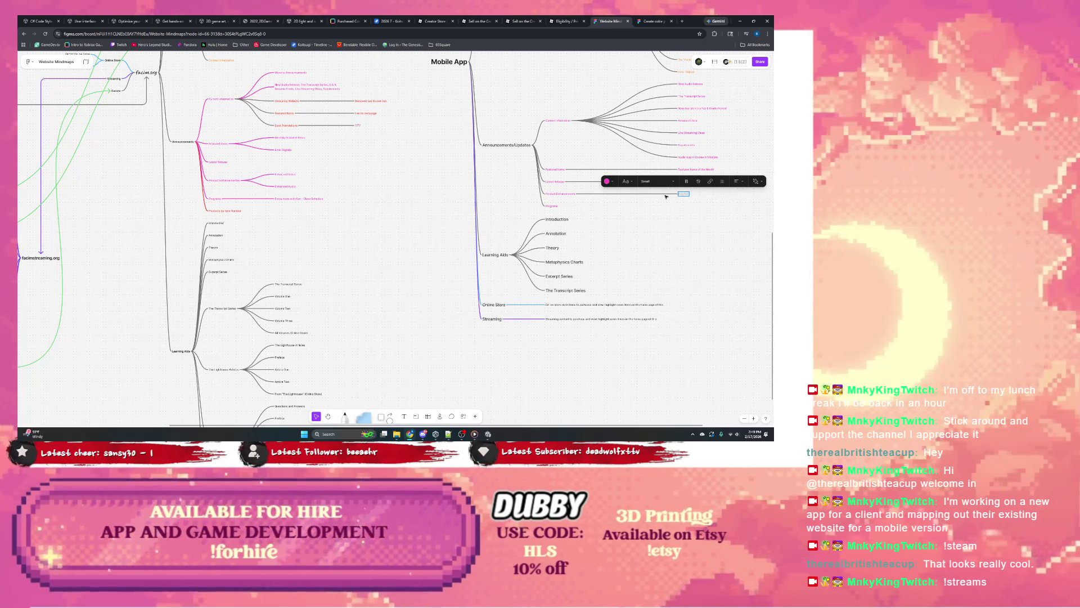
key(Escape)
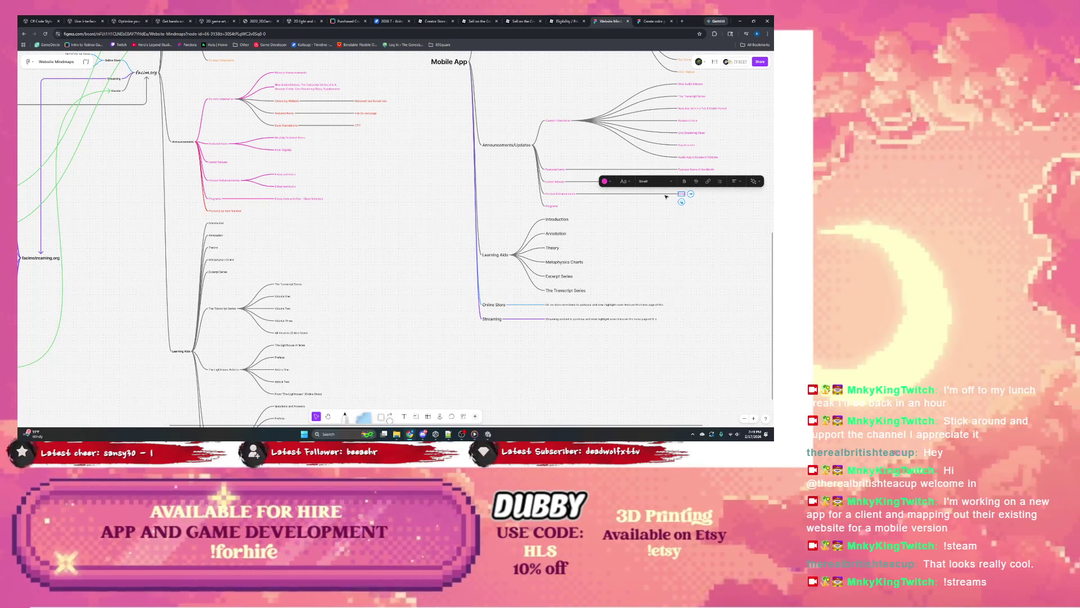
text(New)
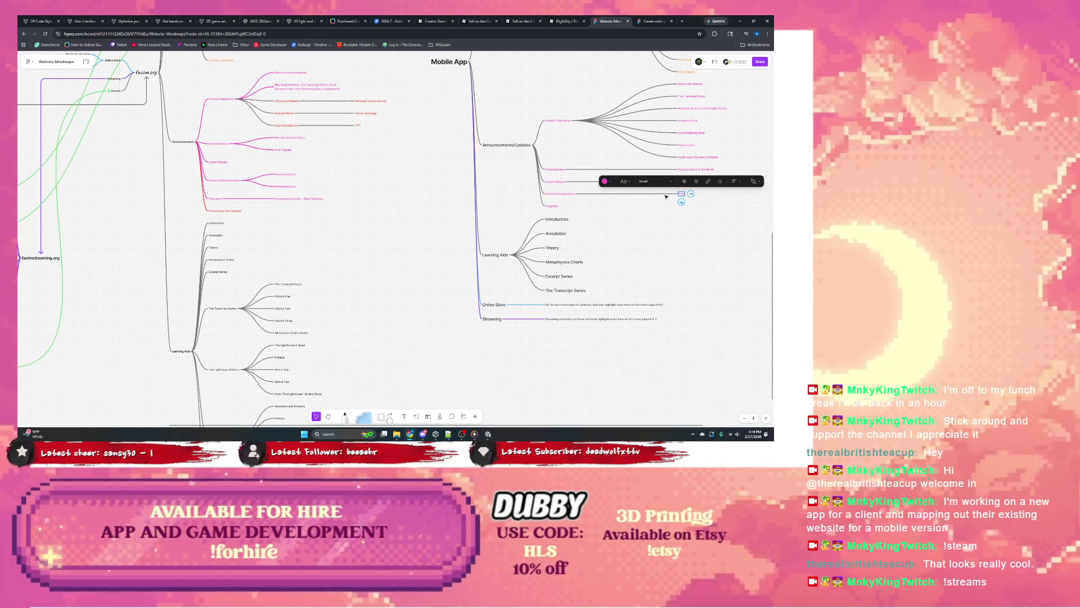
text( Feat)
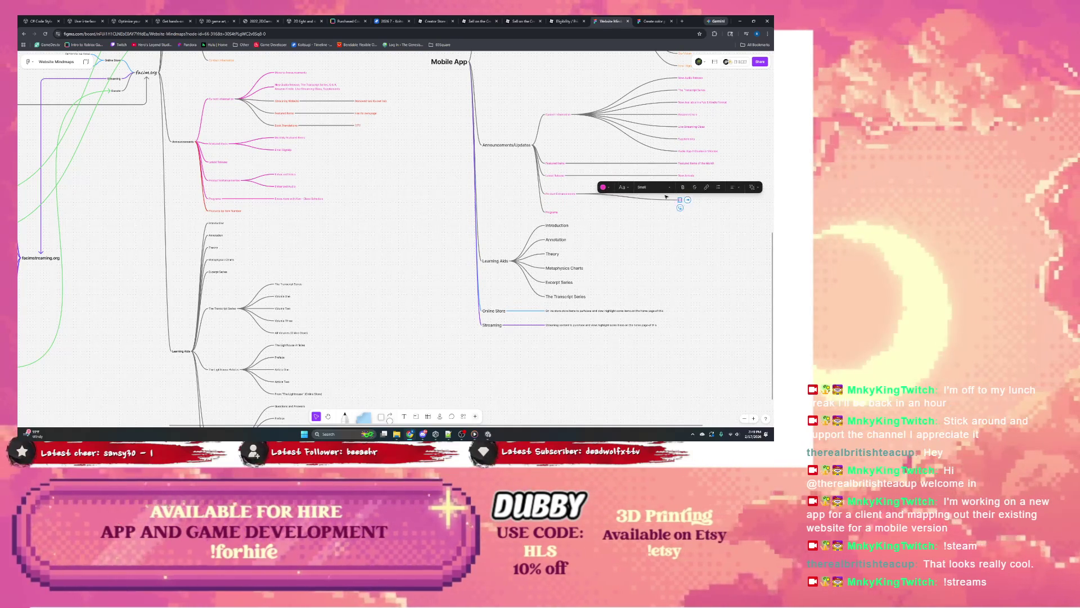
key(BackSpace)
key(BackSpace)
key(BackSpace)
text(e)
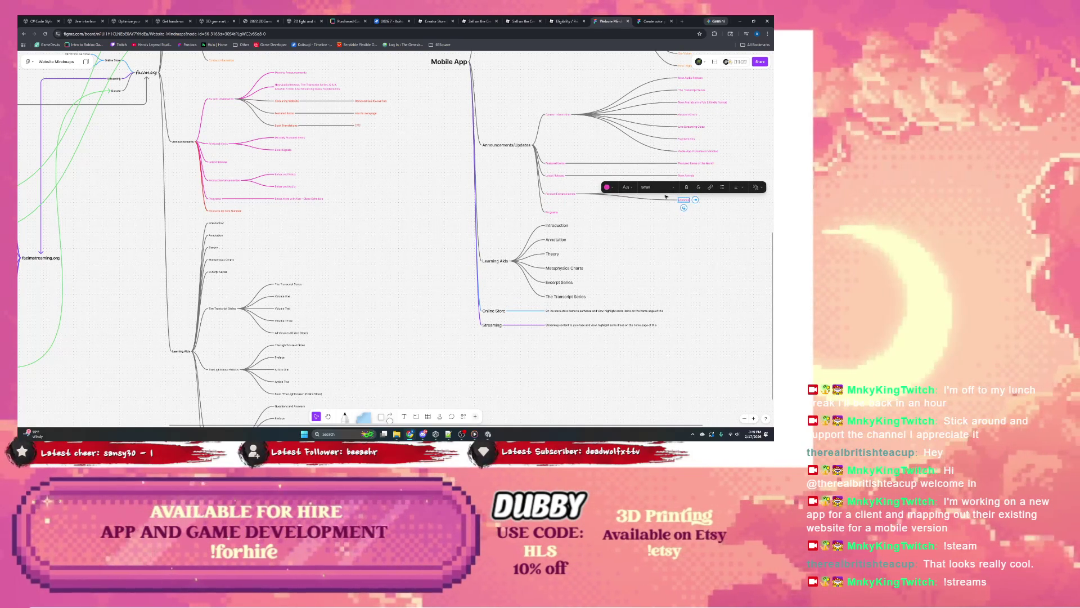
text(at)
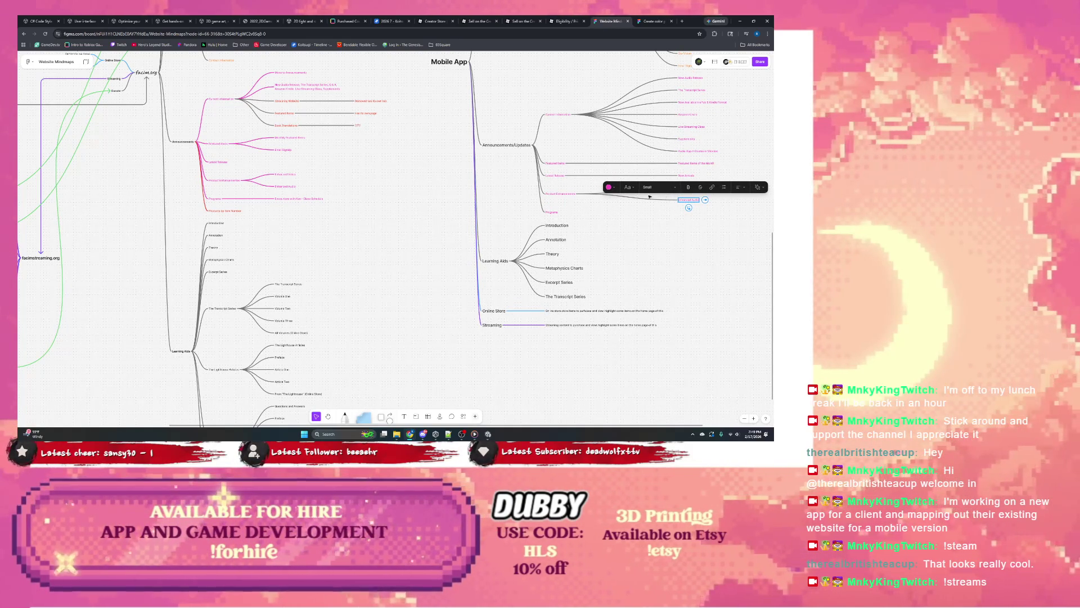
scroll(652, 196, up, 1)
scroll(646, 202, up, 1)
scroll(640, 209, up, 2)
scroll(630, 223, up, 1)
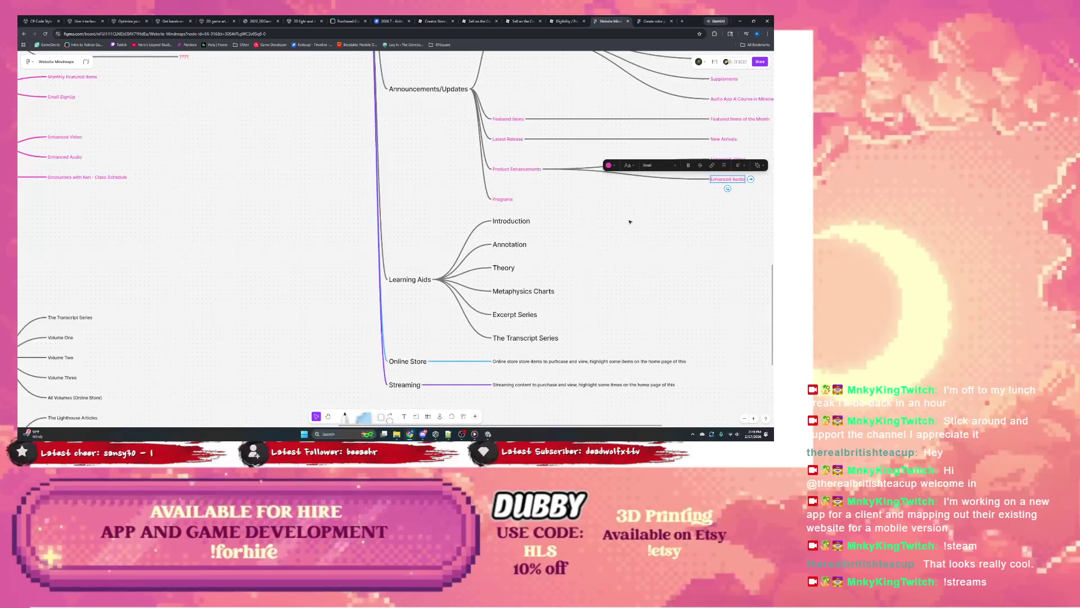
scroll(633, 220, down, 1)
scroll(635, 219, down, 1)
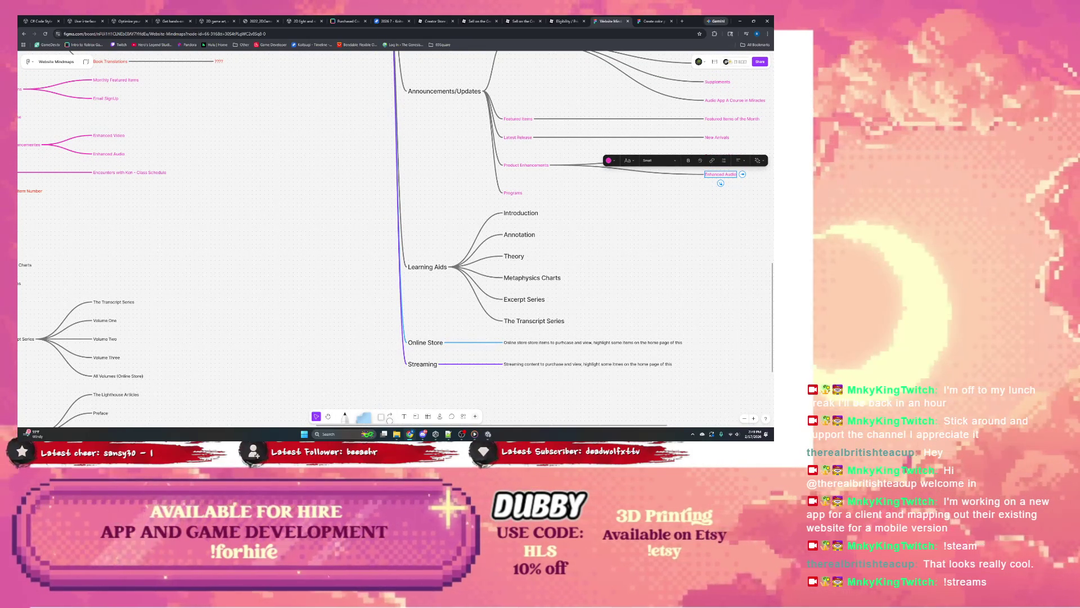
scroll(321, 217, left, 1)
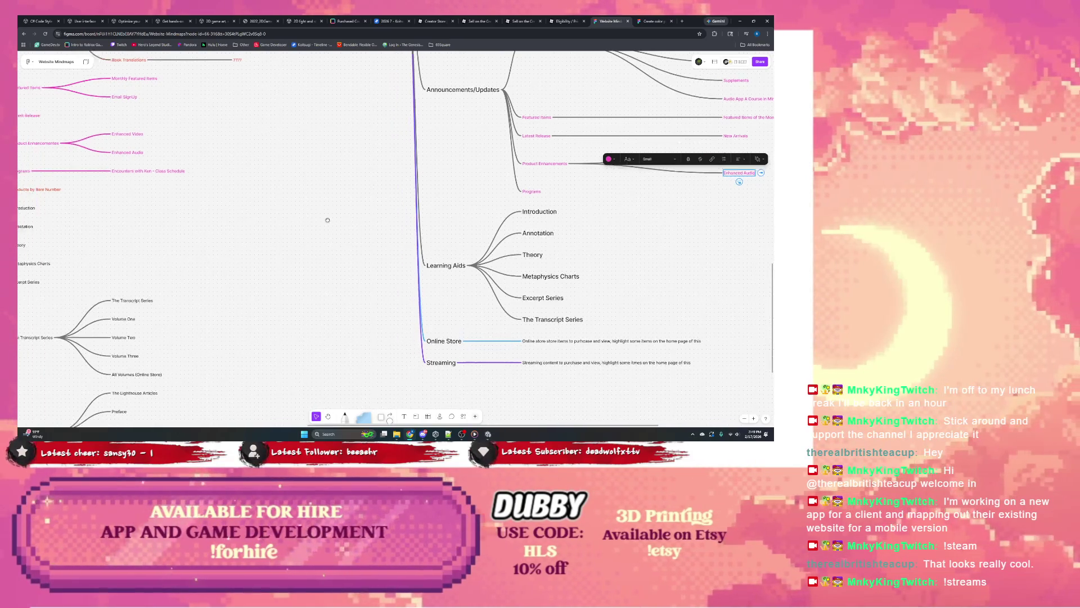
scroll(373, 223, left, 2)
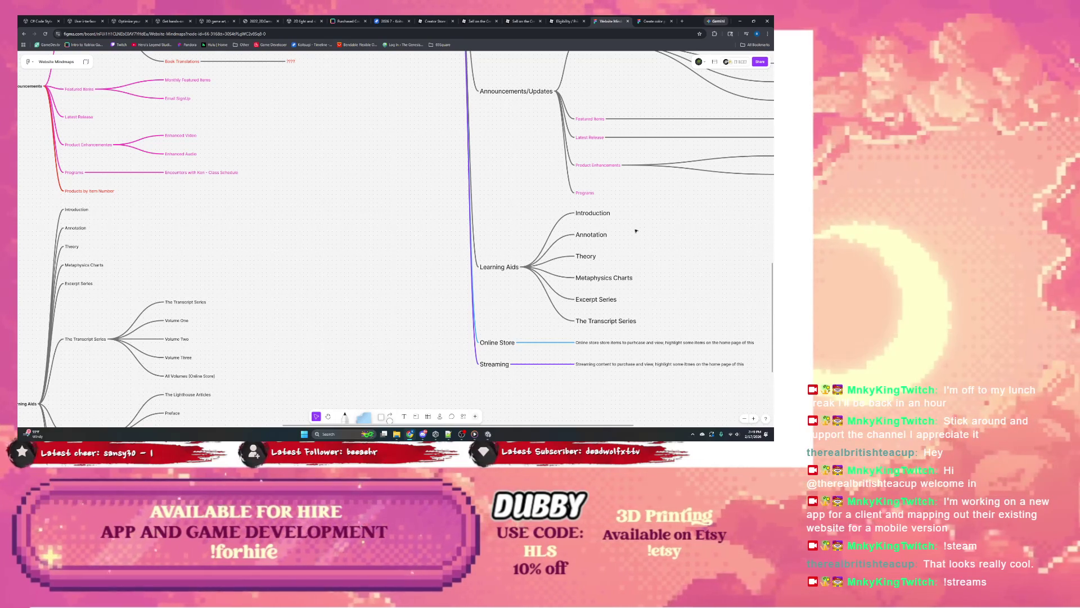
Add a Live Streaming child node under Programs.
click(604, 194)
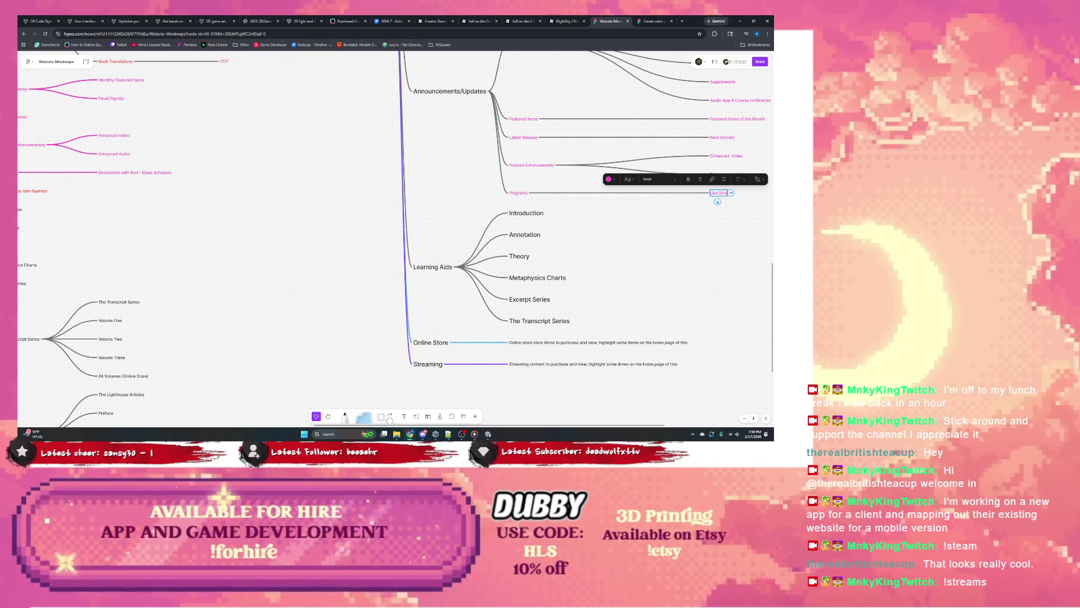
text(Live Streaming class)
scroll(726, 202, down, 2)
scroll(726, 202, left, 2)
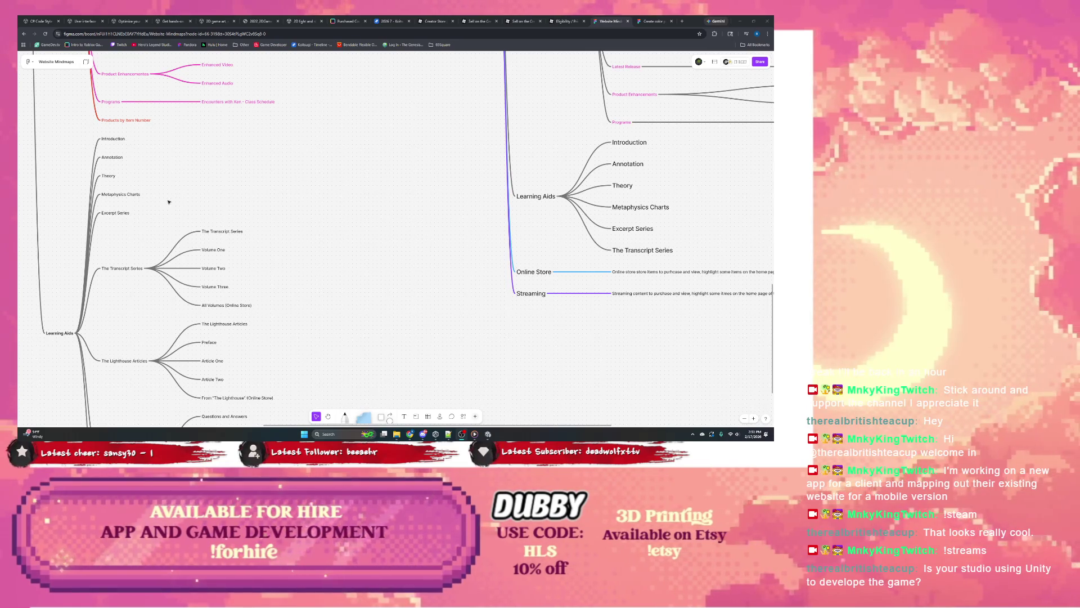
scroll(272, 207, down, 1)
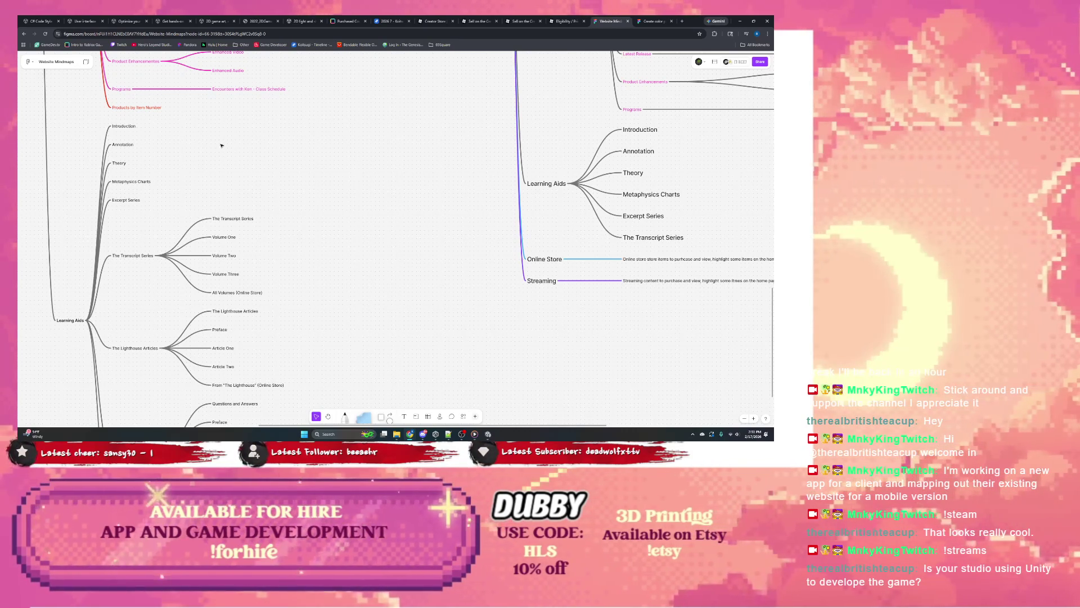
scroll(221, 145, down, 2)
scroll(264, 153, down, 2)
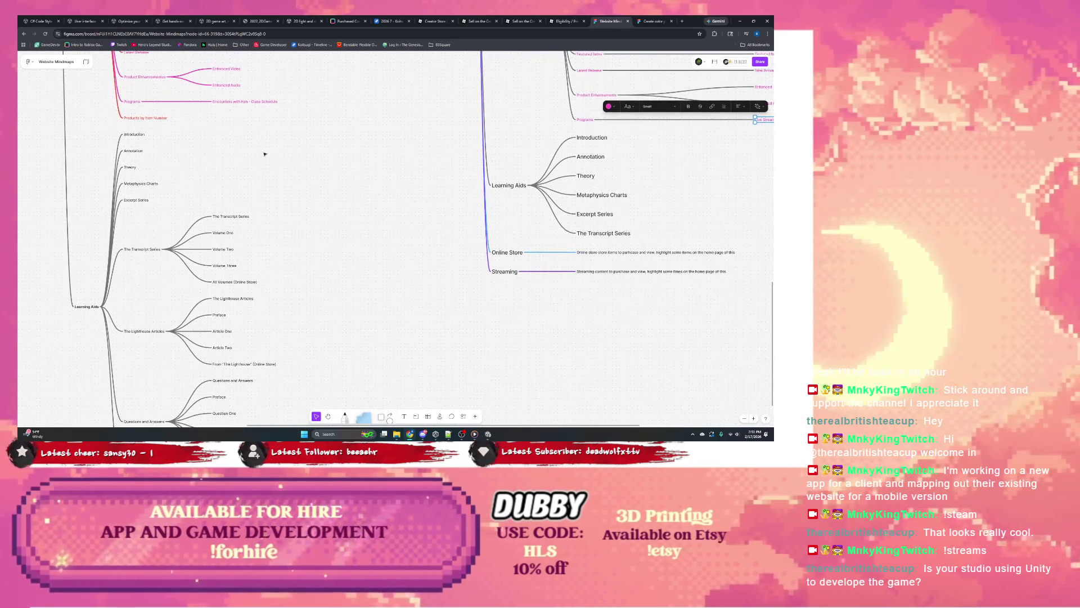
scroll(264, 155, down, 2)
scroll(253, 161, down, 1)
scroll(198, 183, down, 2)
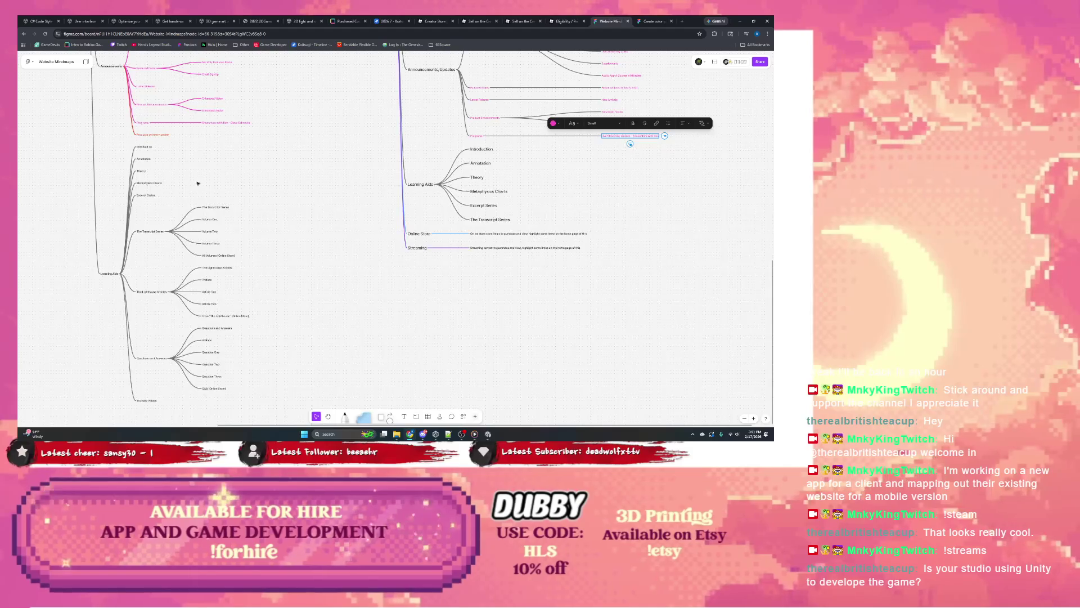
scroll(198, 184, up, 2)
scroll(223, 174, down, 1)
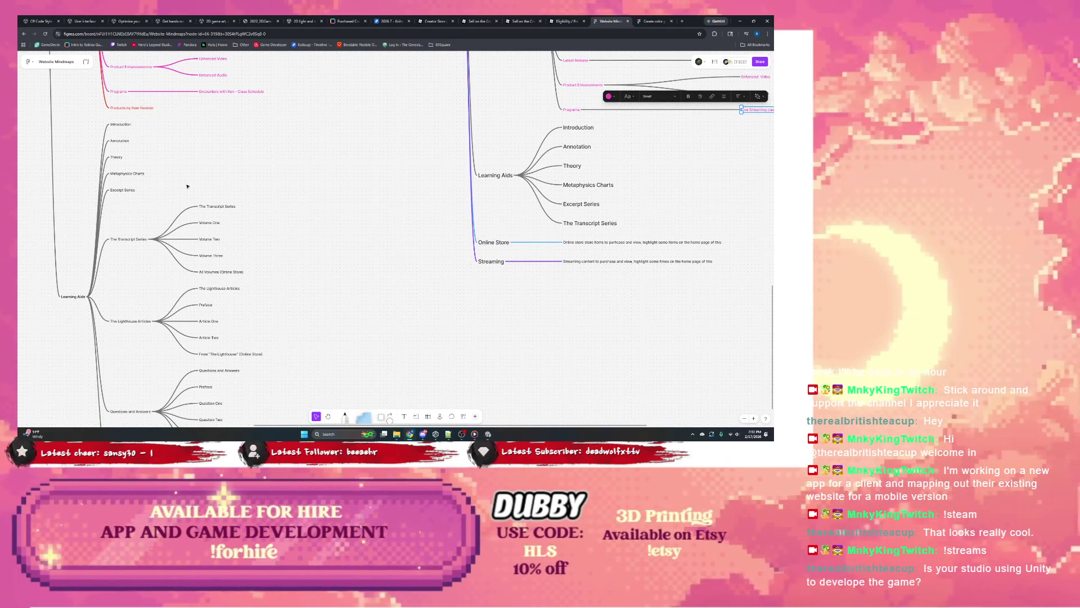
scroll(190, 183, down, 1)
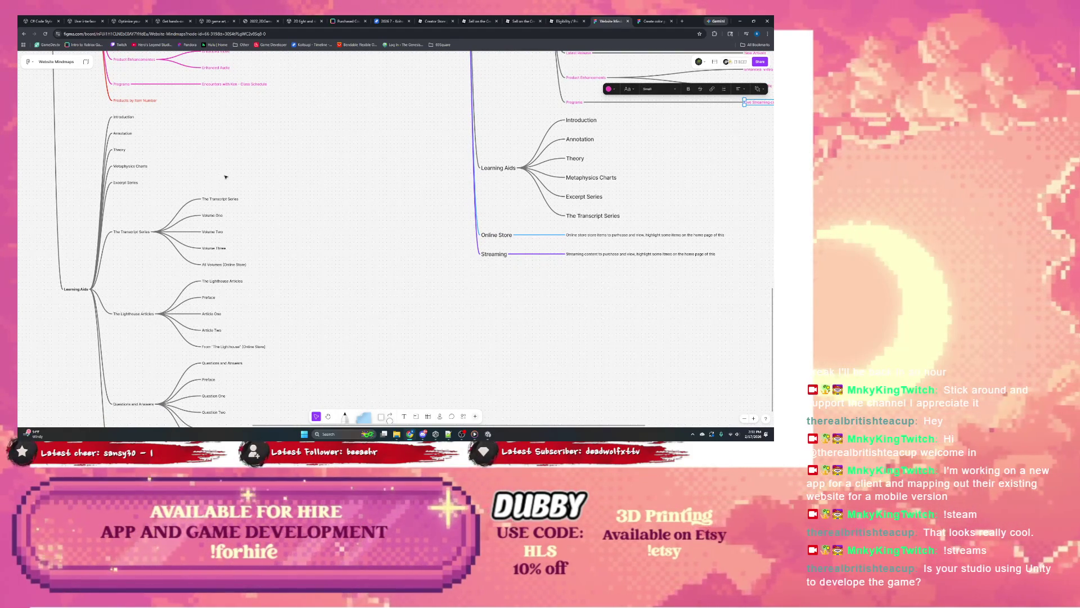
scroll(224, 173, right, 2)
scroll(224, 174, down, 1)
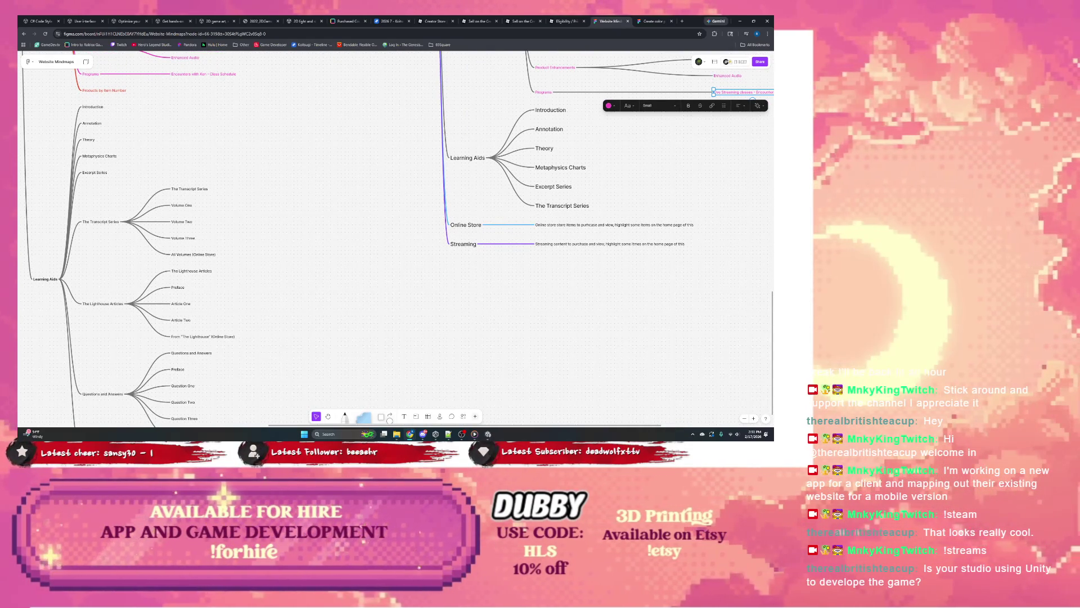
Switch from FigJam to the Unity editor window.
click(487, 434)
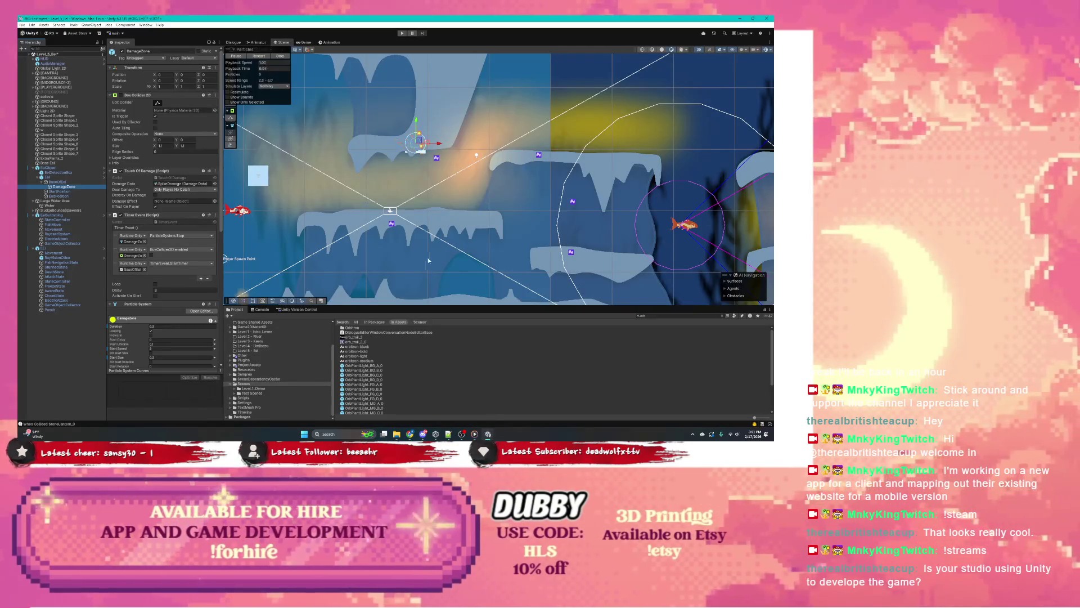
scroll(427, 260, down, 3)
scroll(426, 260, down, 2)
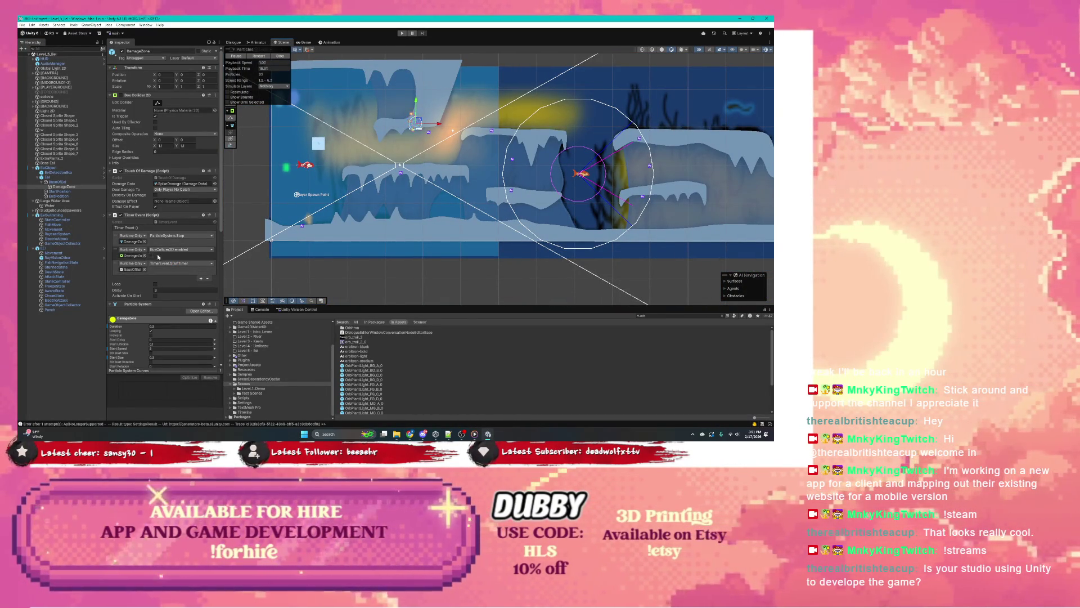
Browse the Assets scene folders and open the ReducedSize scene in Lava_Lvl_Rebuild.
click(263, 309)
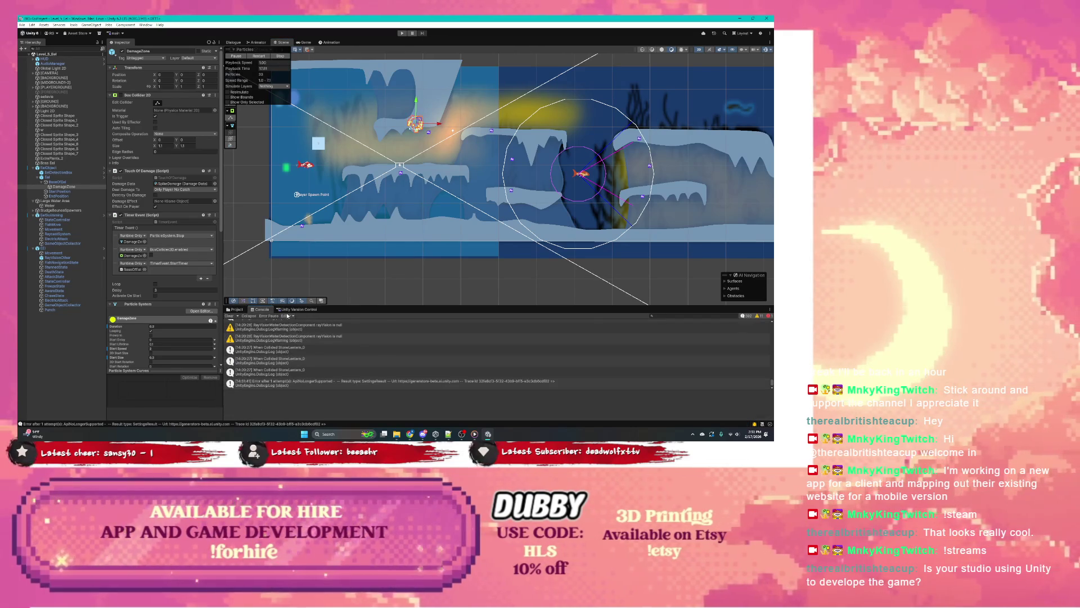
click(229, 316)
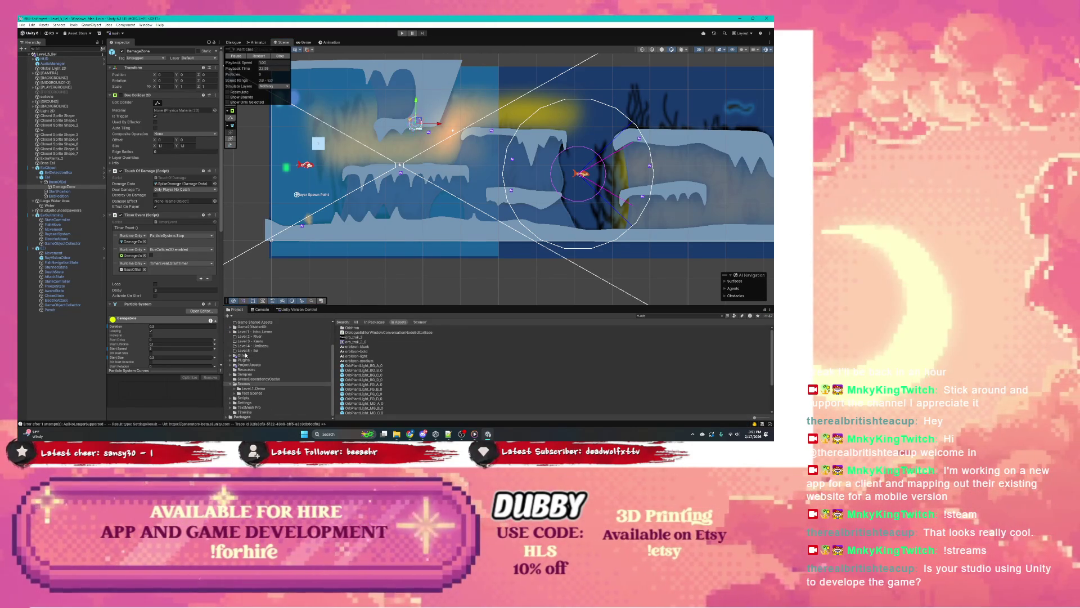
scroll(250, 359, up, 5)
click(241, 330)
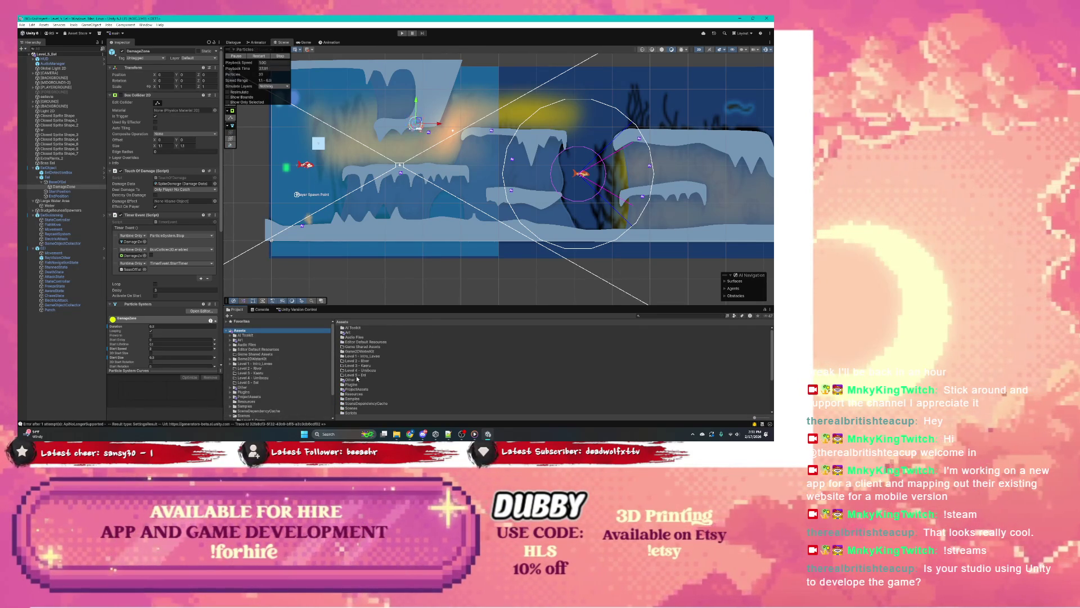
click(361, 355)
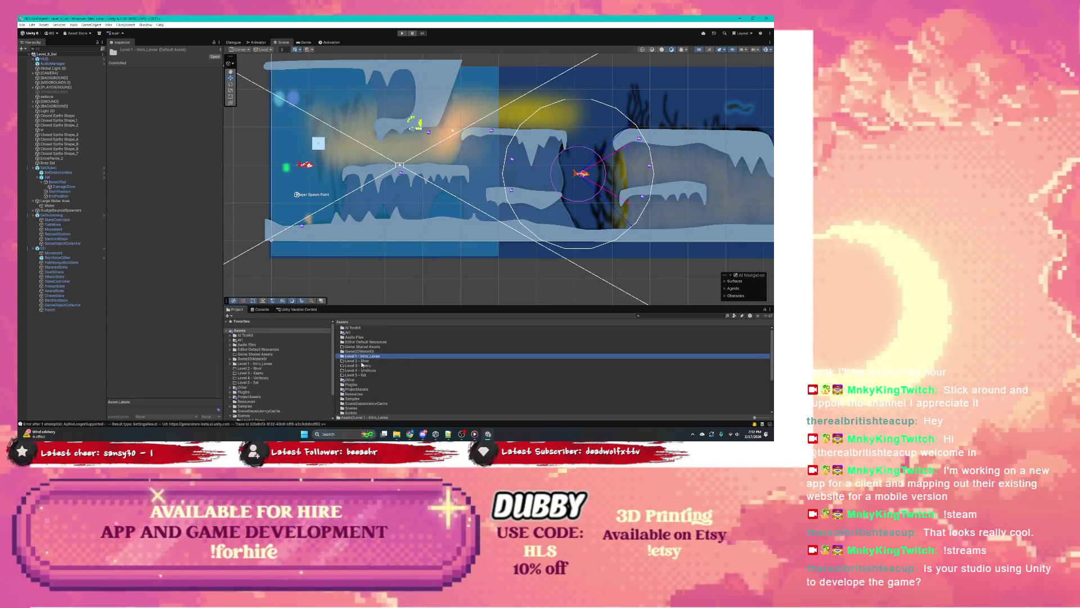
click(355, 332)
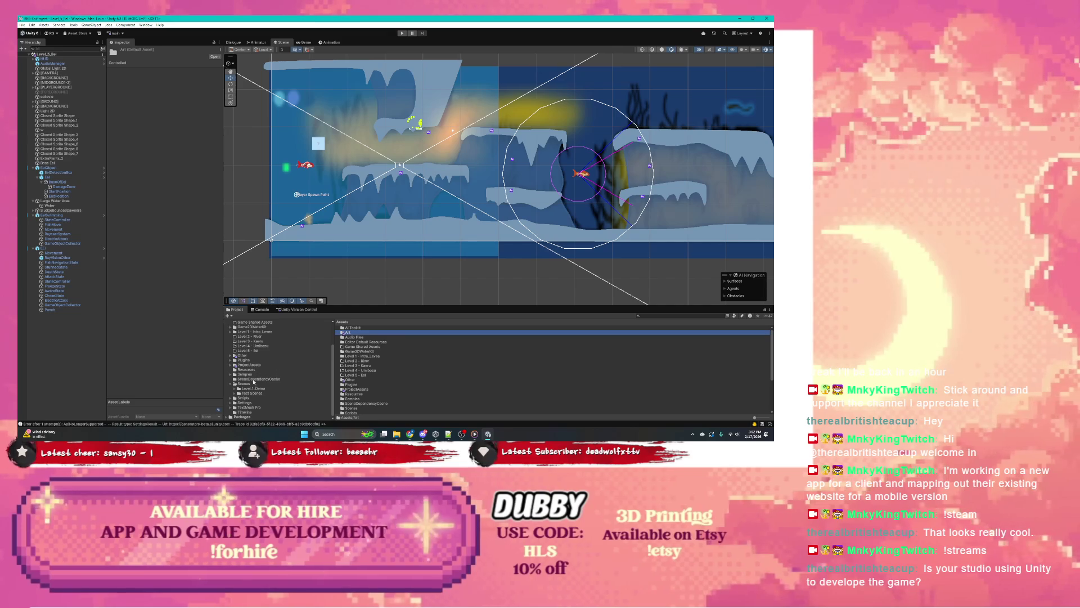
click(252, 383)
click(357, 336)
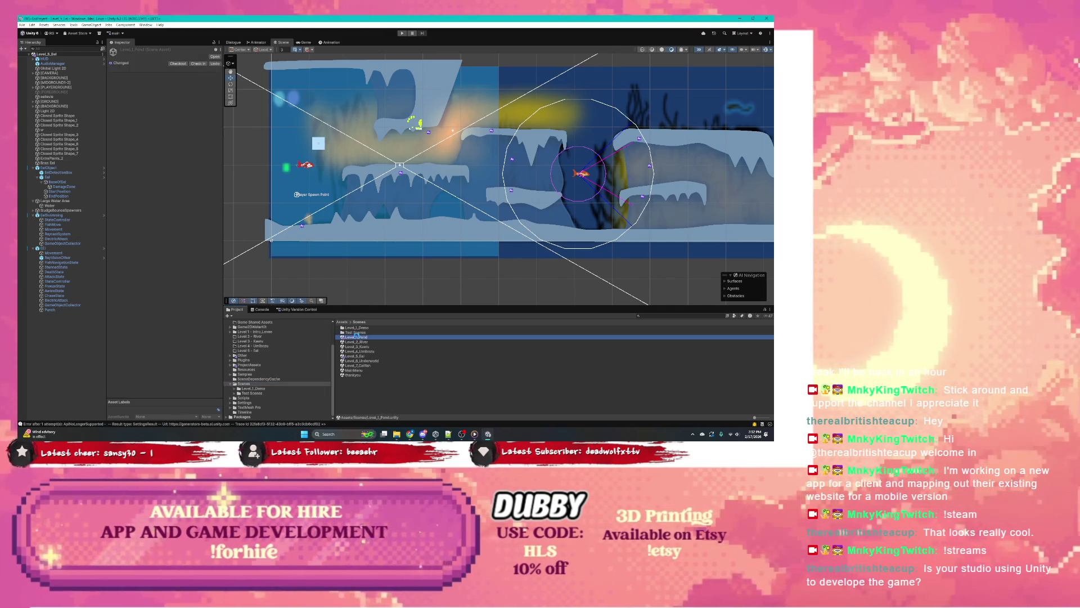
double_click(357, 336)
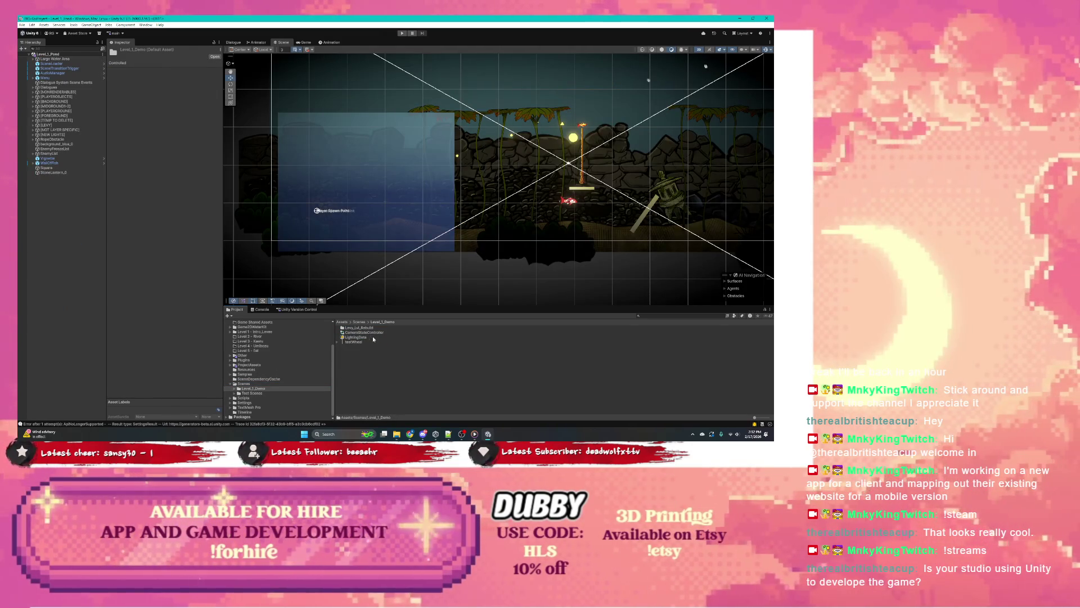
double_click(358, 328)
click(358, 356)
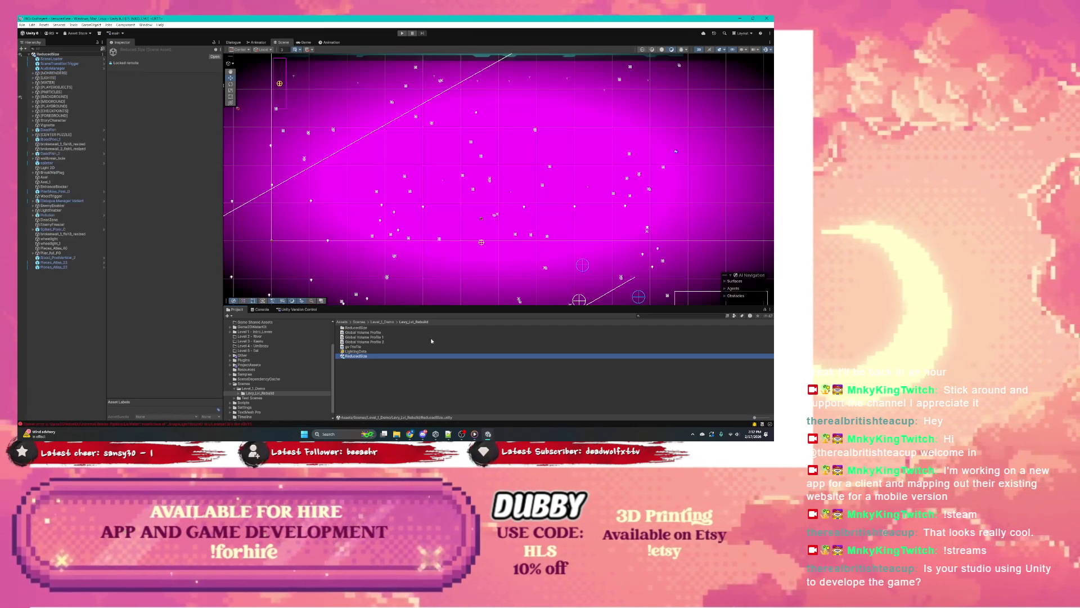
scroll(449, 273, down, 2)
scroll(456, 253, down, 3)
scroll(461, 228, down, 3)
scroll(463, 219, down, 2)
Trace the Water object to its Level1_Water material and open the shader error from the Console.
click(413, 233)
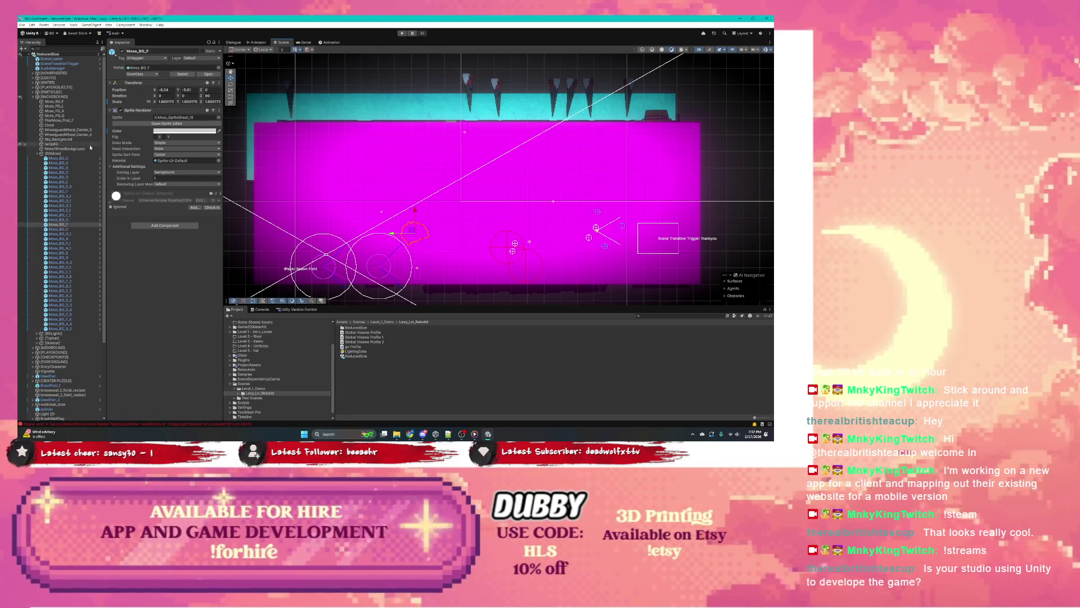
click(260, 153)
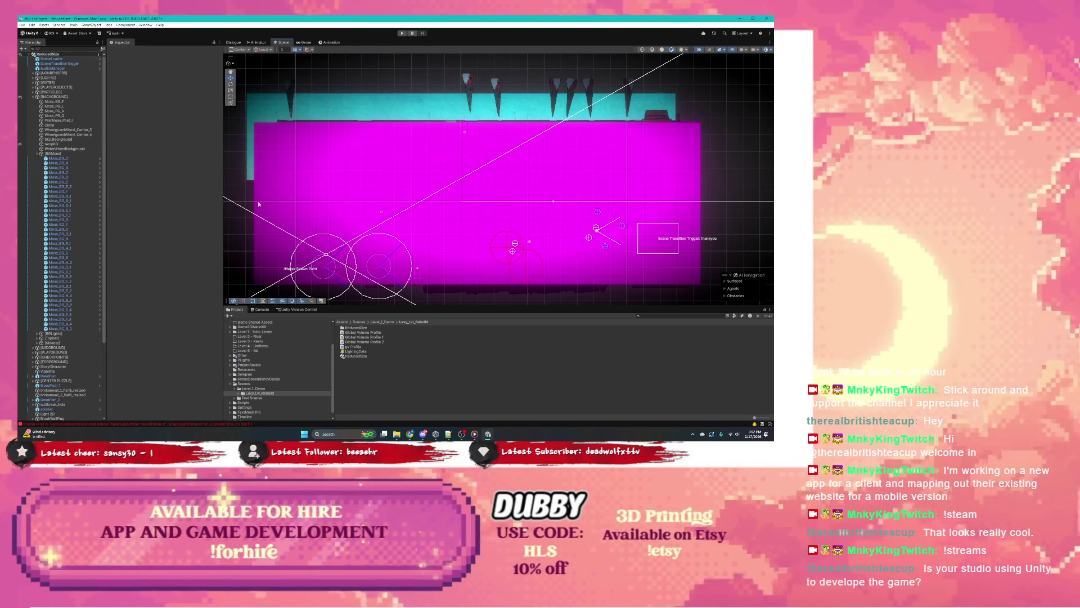
scroll(24, 174, down, 5)
scroll(24, 173, up, 5)
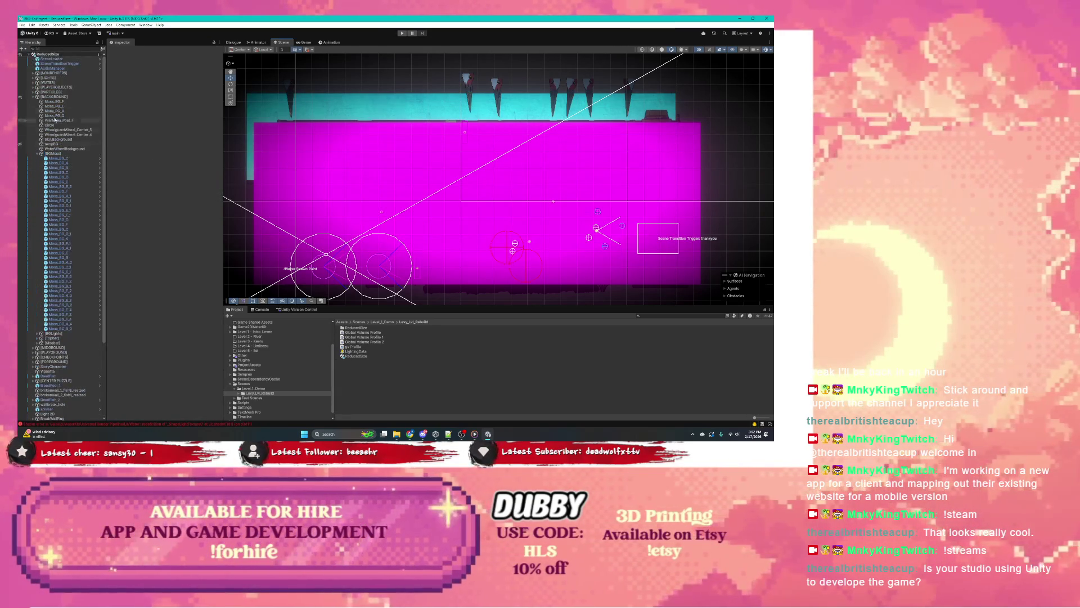
click(35, 81)
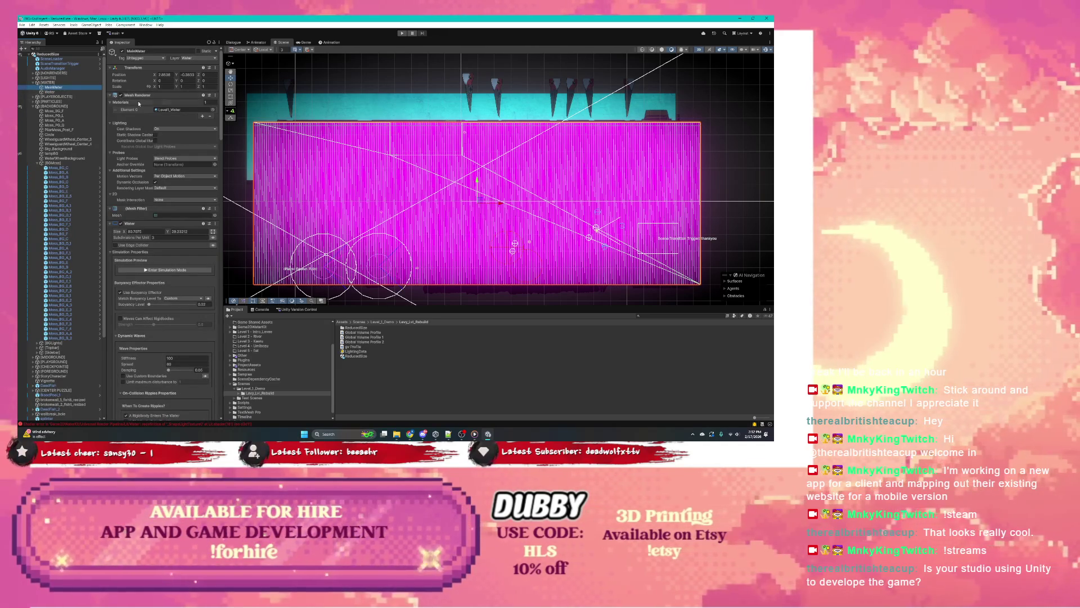
click(171, 111)
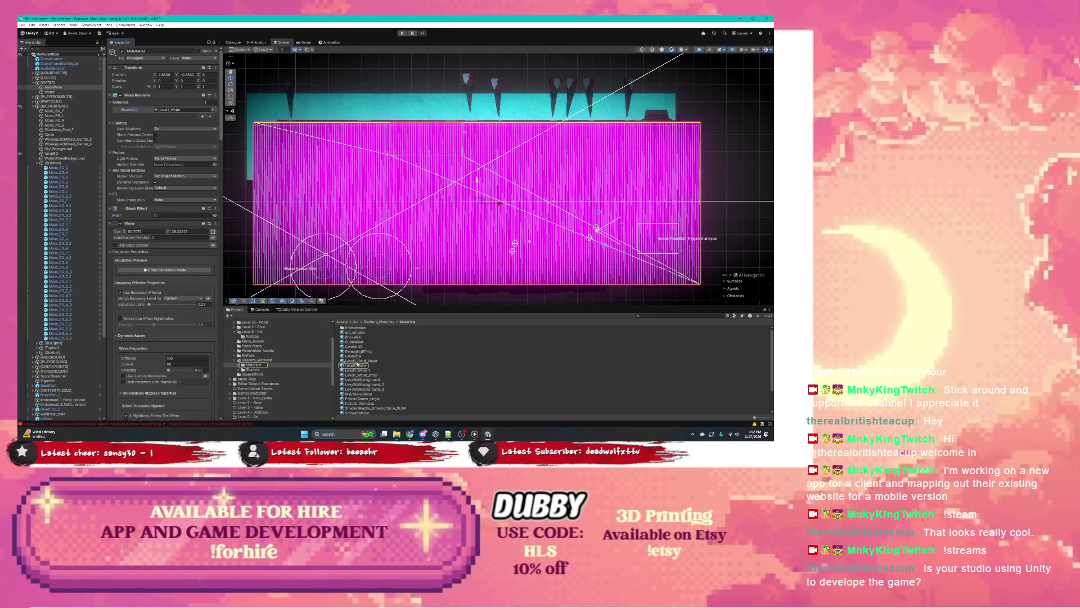
click(355, 366)
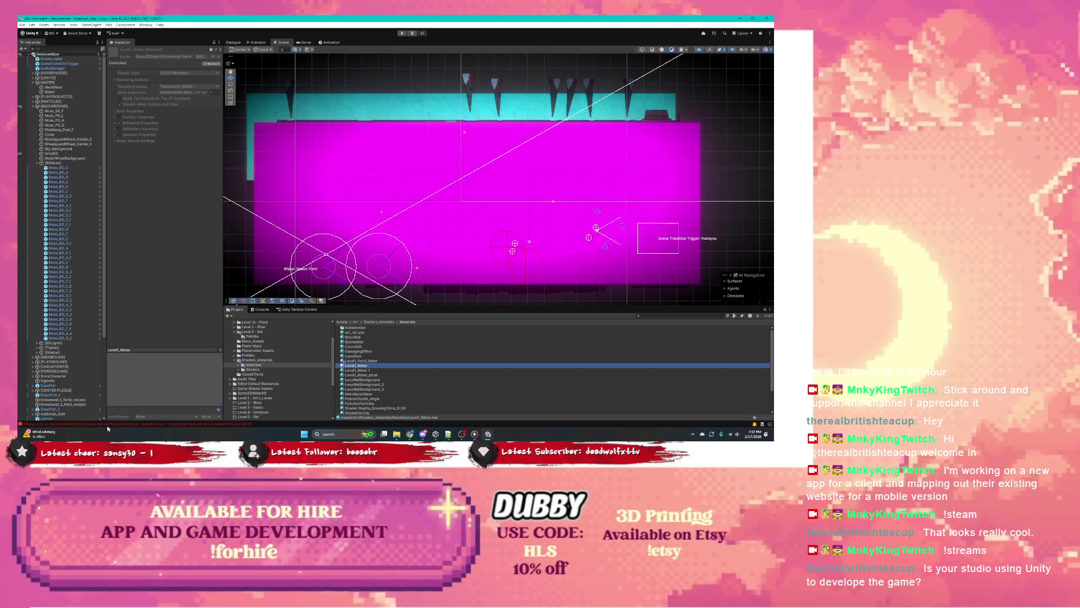
click(108, 425)
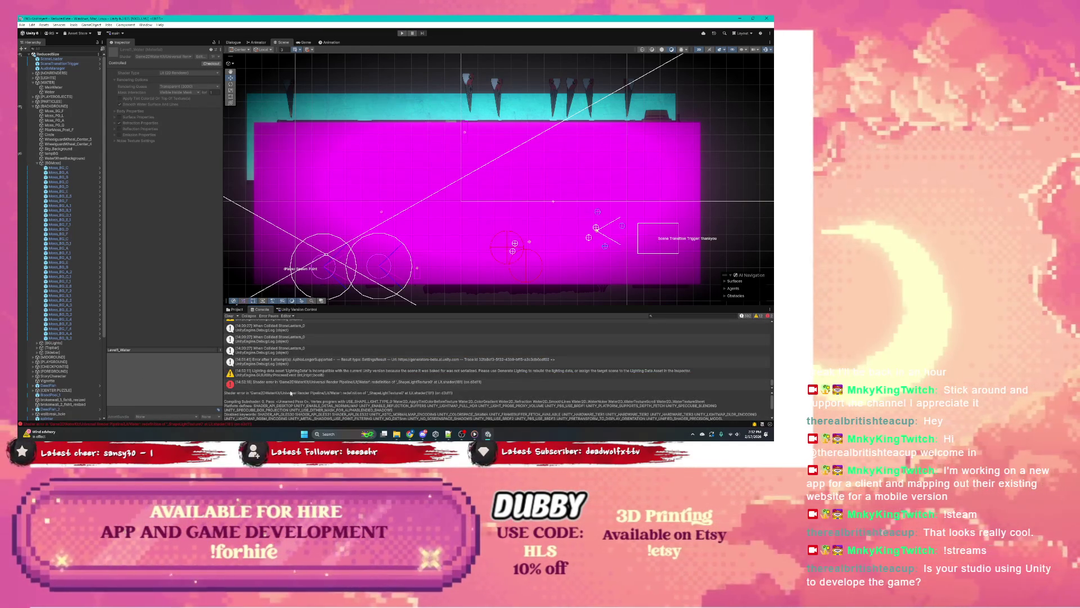
double_click(302, 382)
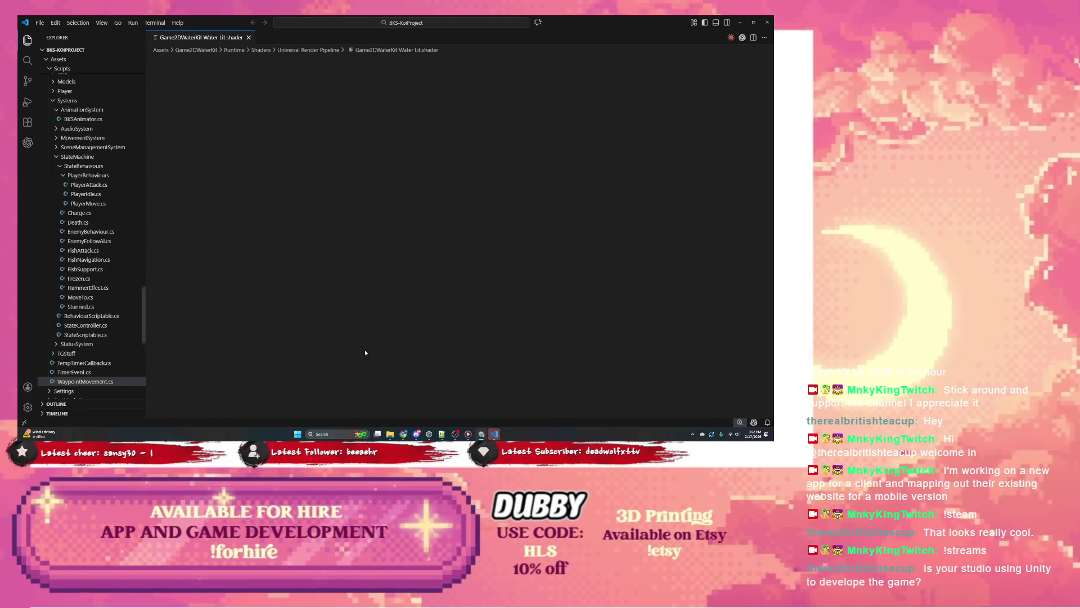
scroll(349, 293, down, 2)
scroll(341, 294, down, 2)
scroll(340, 295, up, 3)
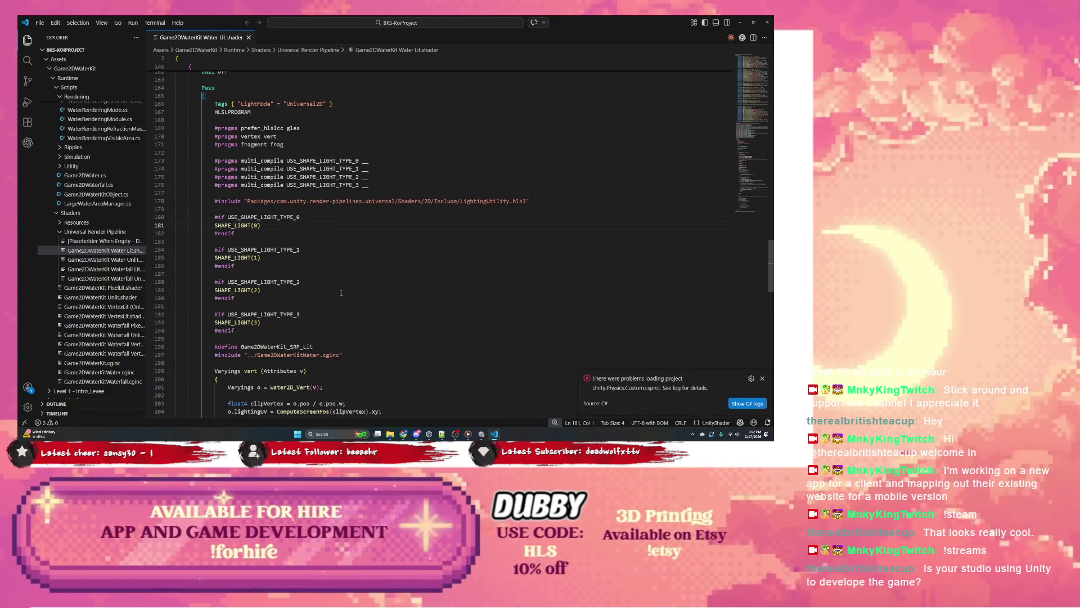
Dismiss the project-loading warning over the Water Lit shader and switch back to Unity.
click(763, 381)
key(alt+Tab)
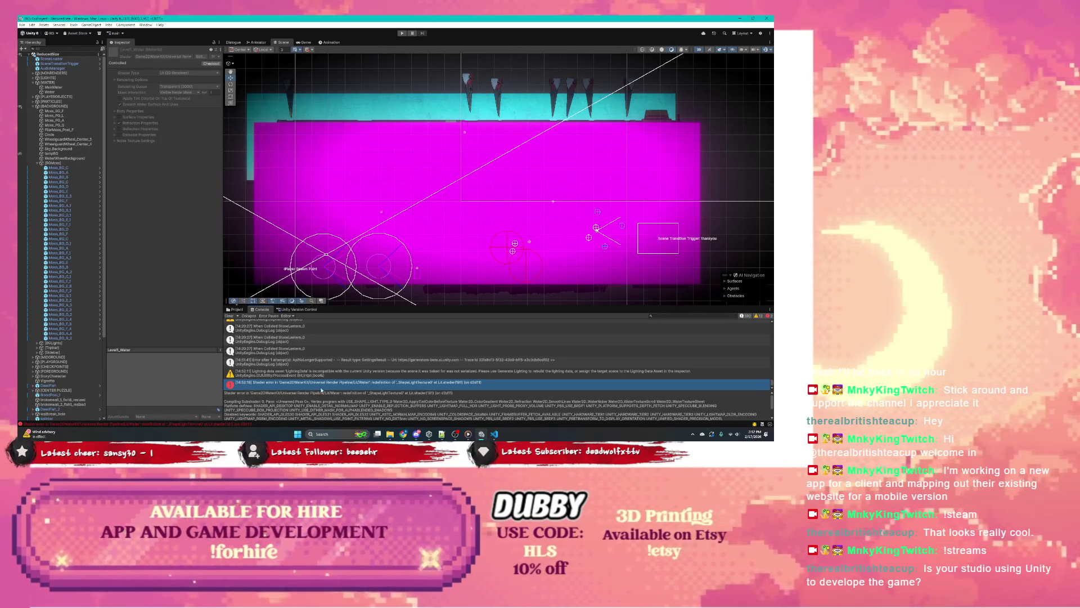
Enlarge the console details, select the Lit/Water redefinition error and jump to its line in VS Code.
drag(287, 390, 331, 365)
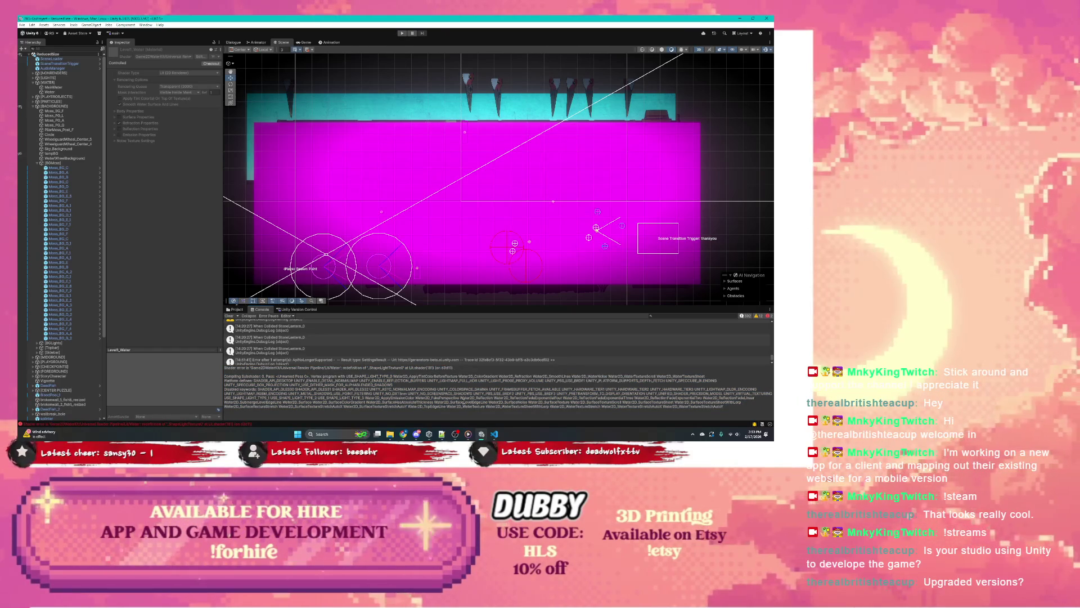
mouse_move(495, 434)
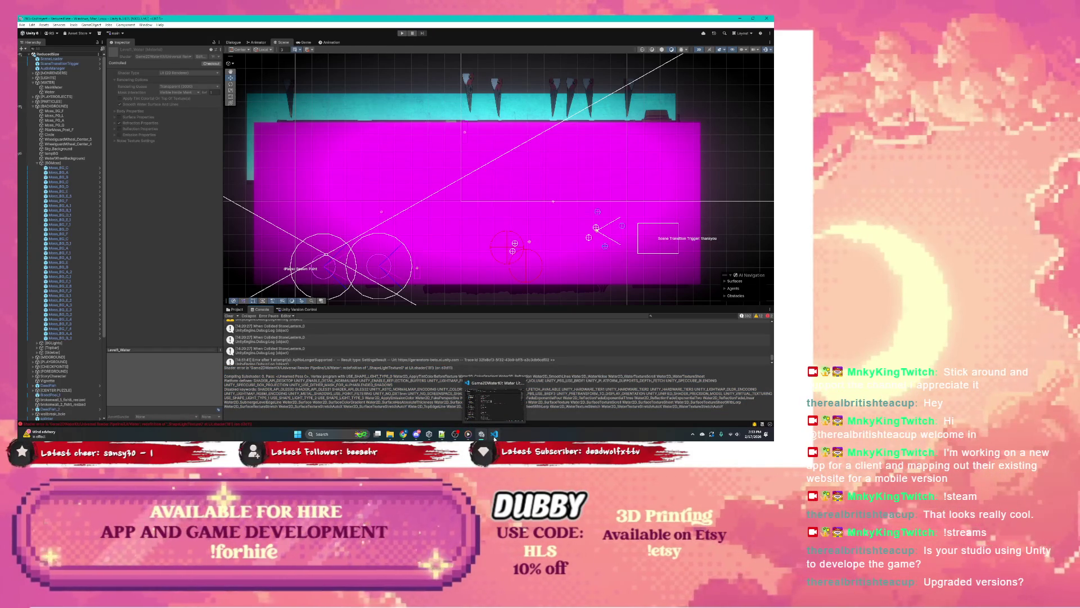
click(392, 360)
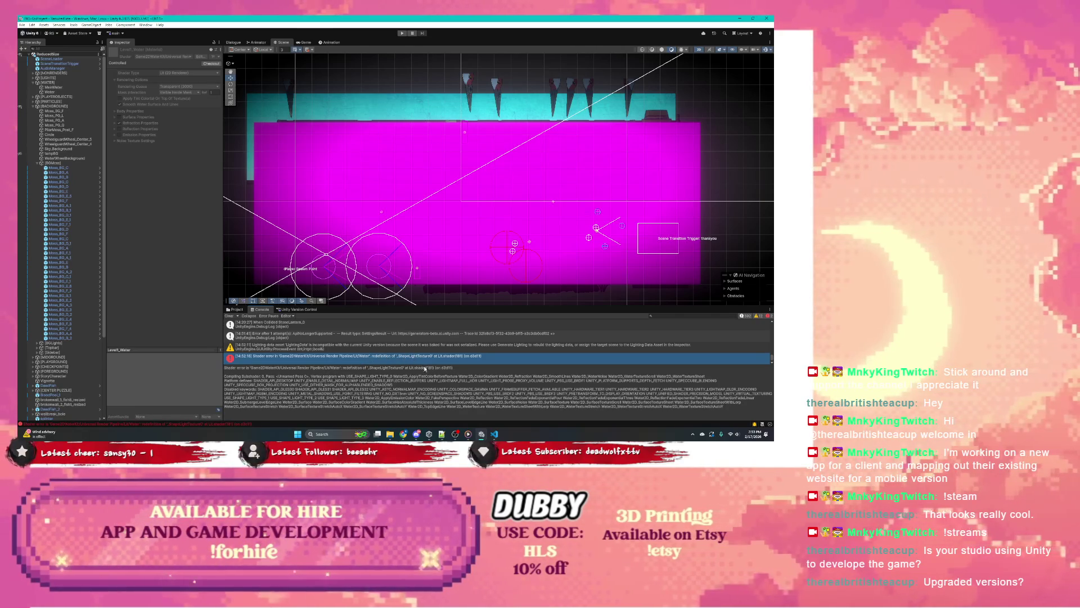
double_click(490, 356)
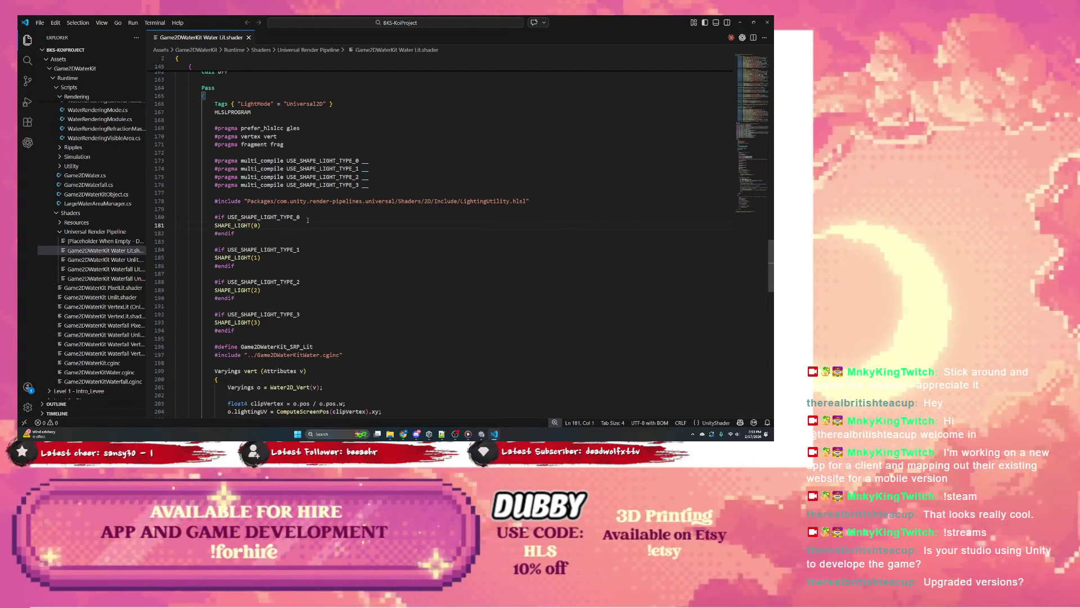
Hide the Explorer sidebar and try a build task from the Terminal menu, cancelling its prompt.
key(ctrl+b)
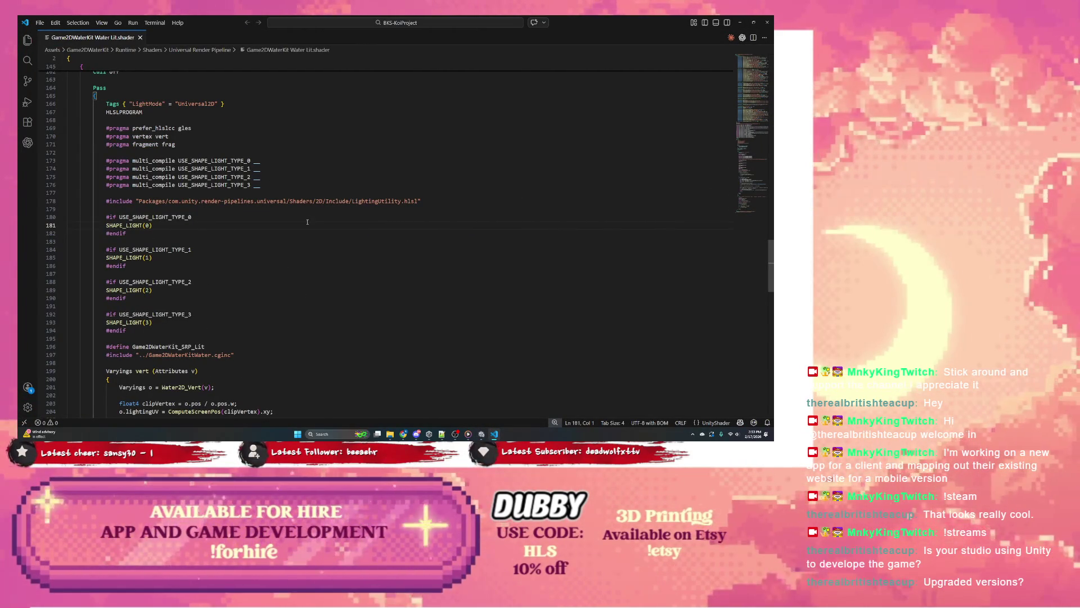
click(55, 22)
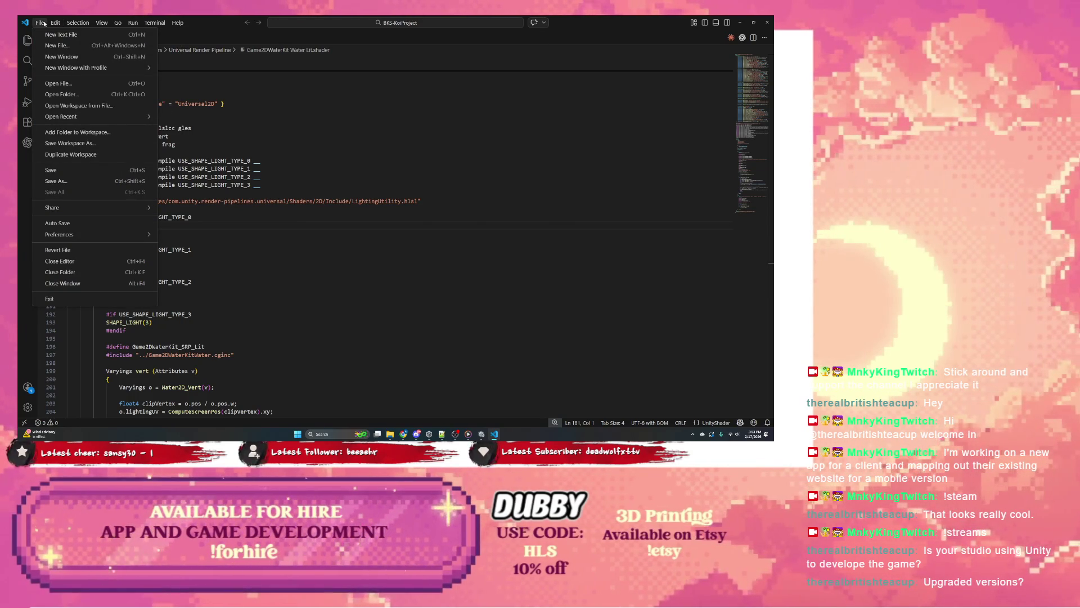
click(106, 25)
click(106, 24)
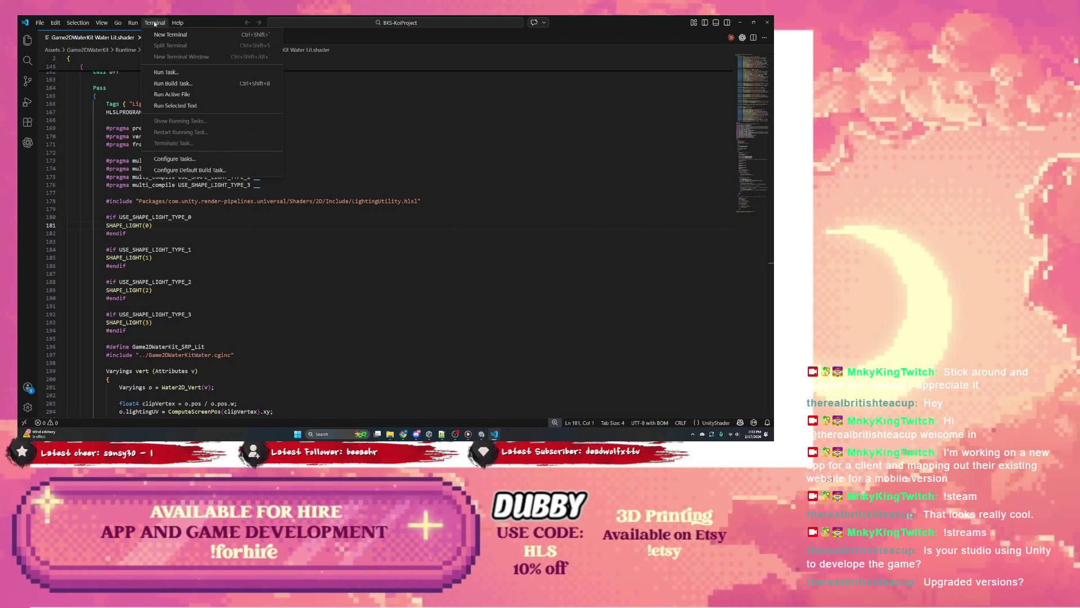
click(190, 84)
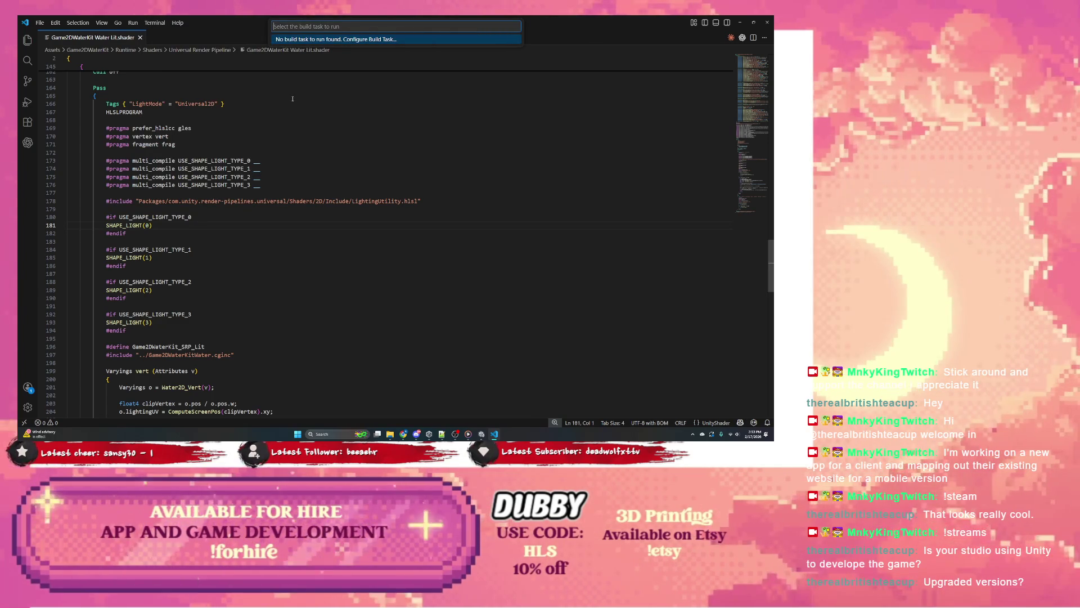
click(169, 96)
click(152, 23)
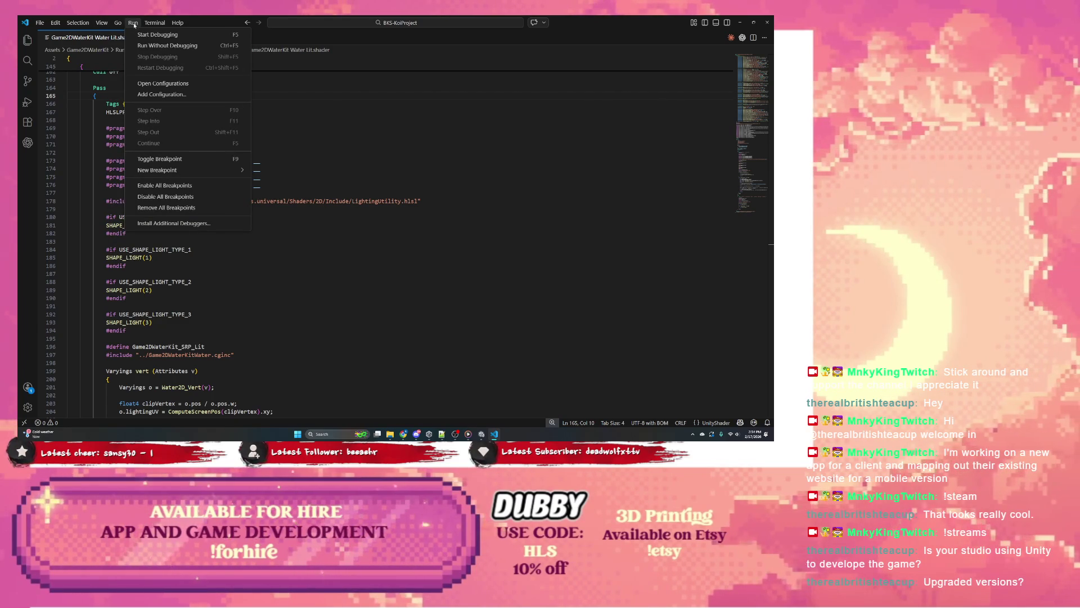
Start debugging to attach the debugger to the Unity project, then switch back to Unity.
click(157, 33)
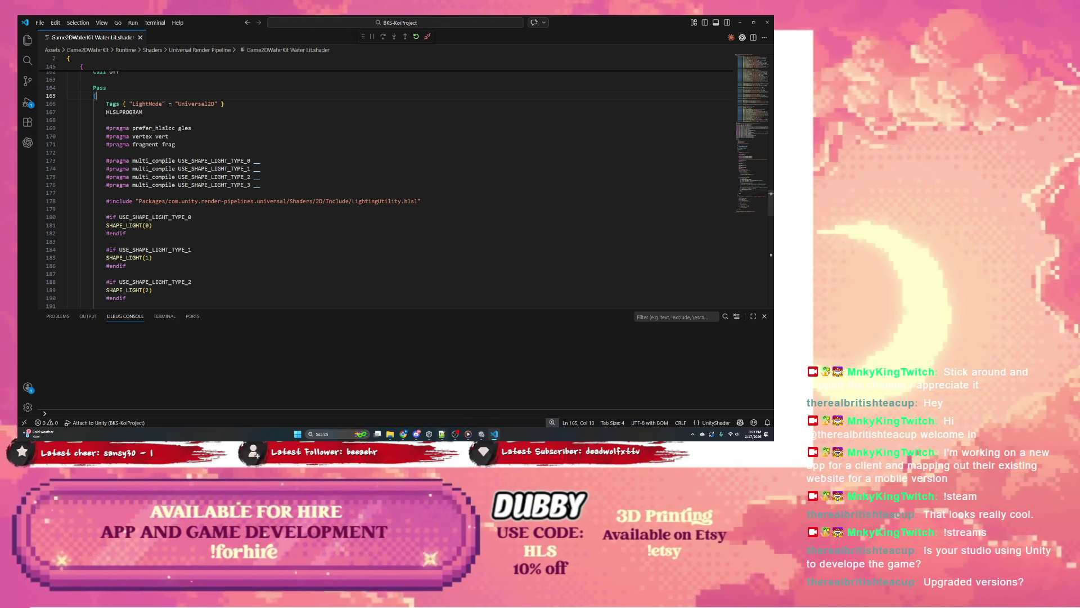
key(alt+Tab)
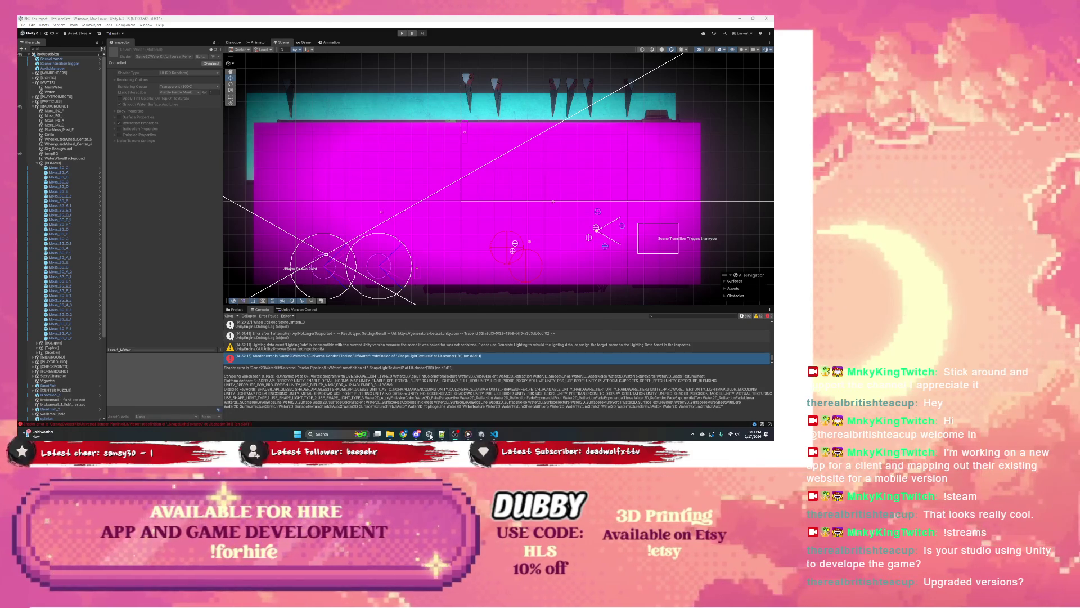
Check the Unity Hub project list, close the Hub and refocus the Unity editor.
key(alt+Tab)
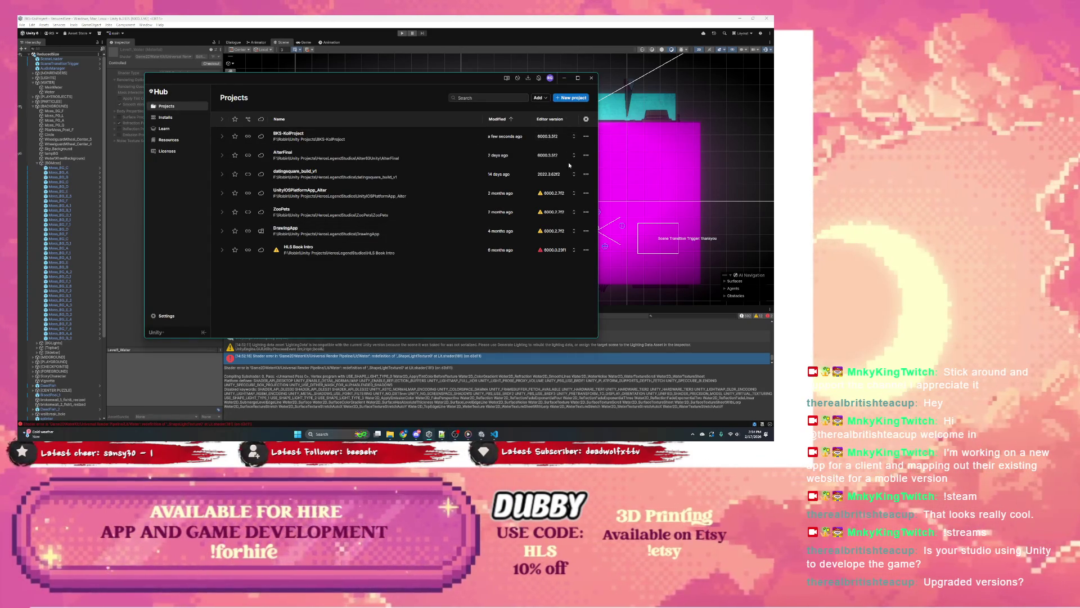
click(591, 78)
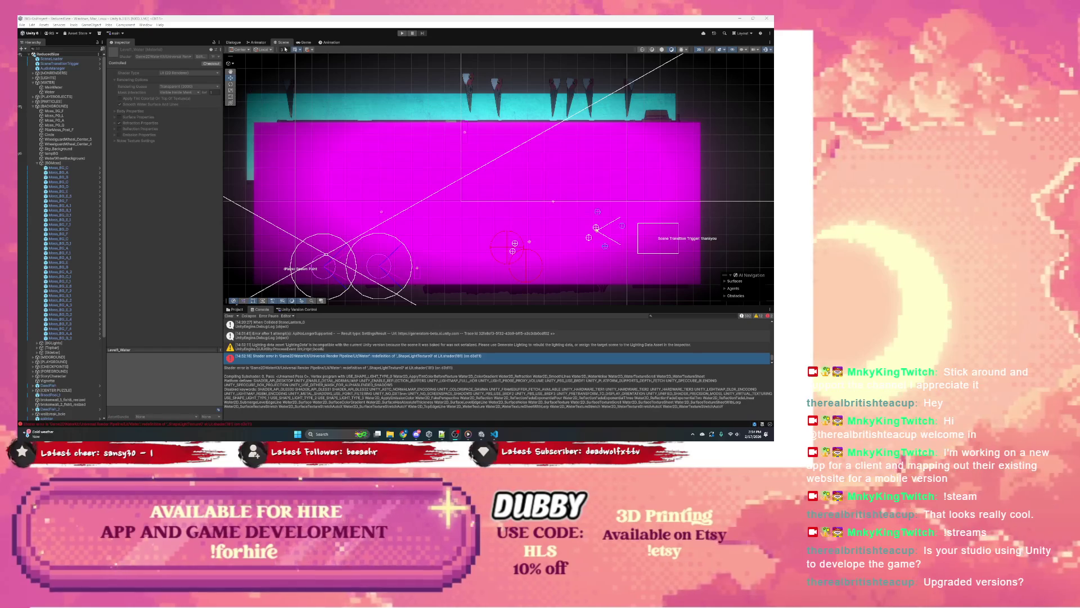
click(309, 31)
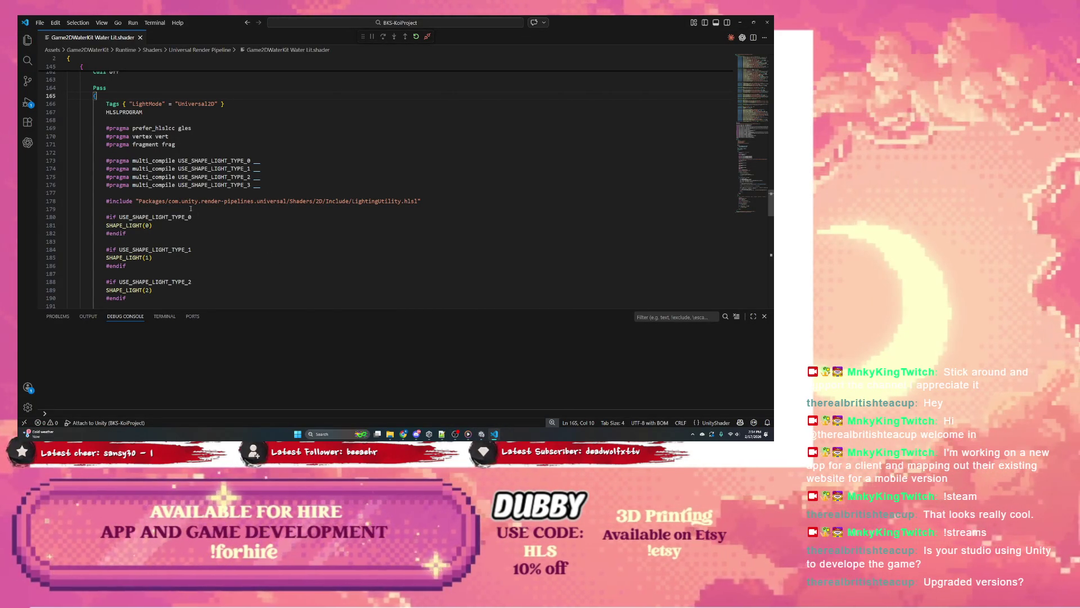
Switch VS Code's bottom panel from Output to a Terminal in the project folder.
click(87, 317)
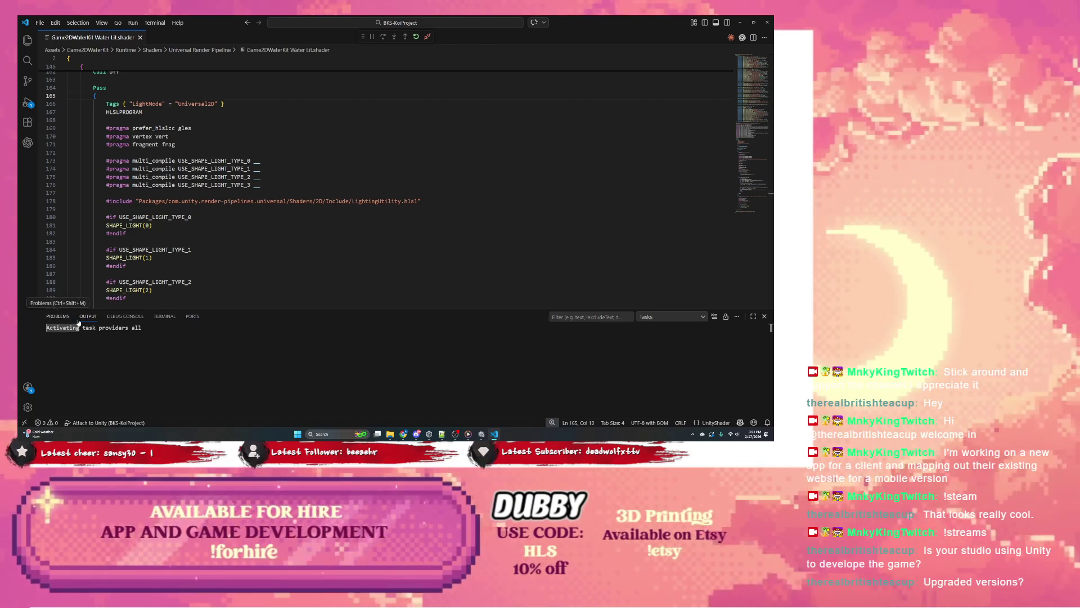
click(118, 317)
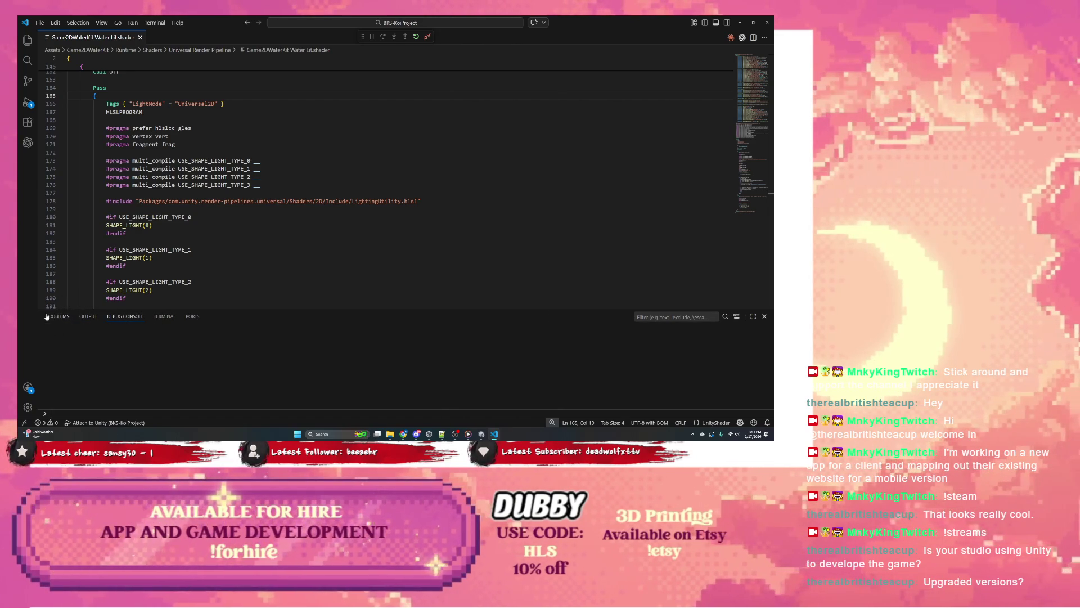
click(57, 317)
click(125, 317)
click(165, 317)
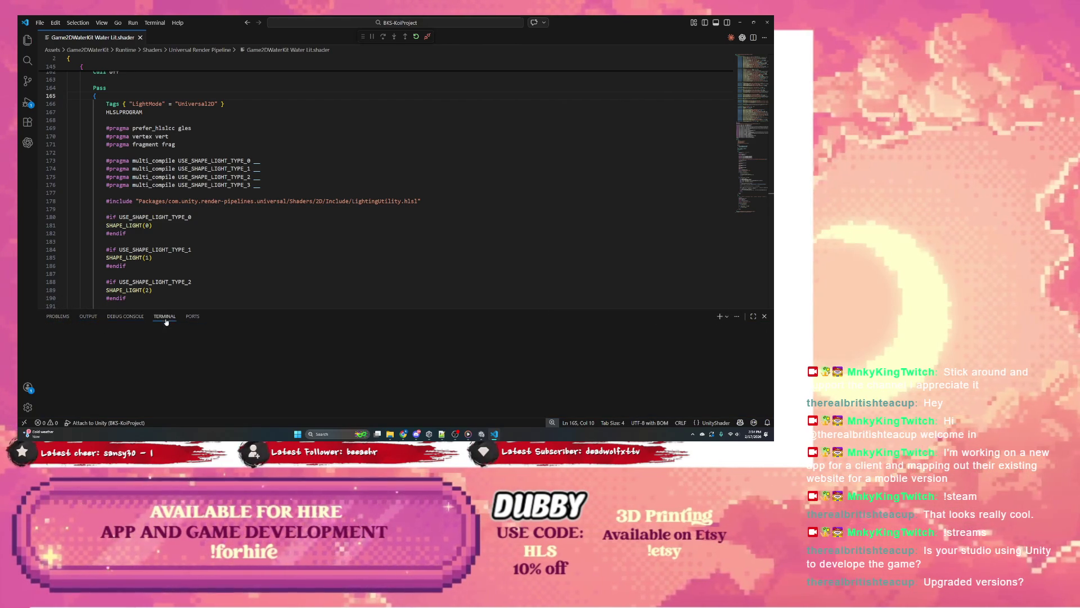
click(295, 111)
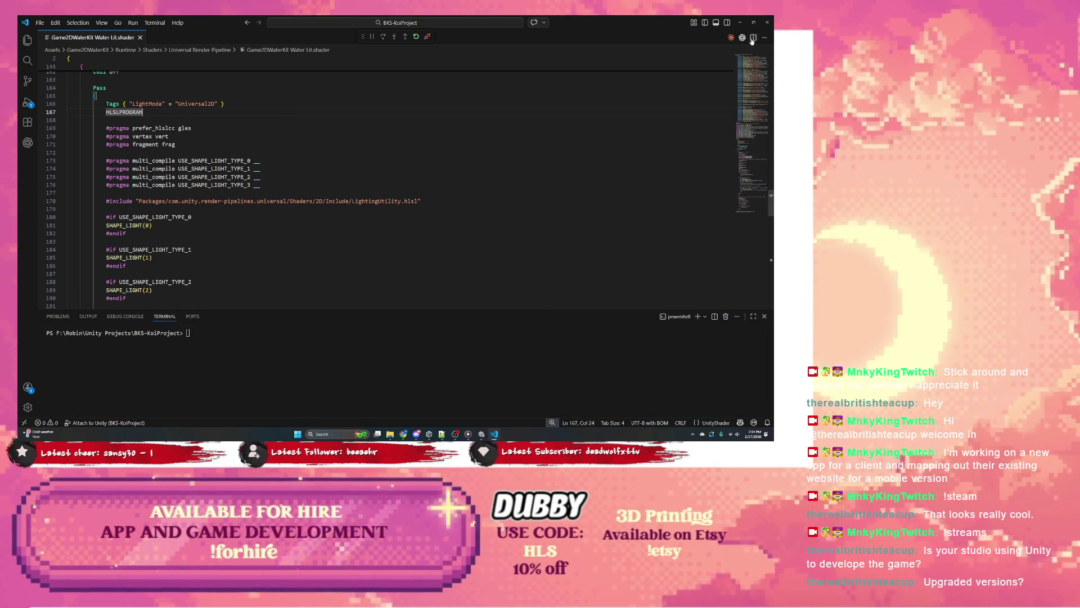
Select the shader compile log in Unity's console, copy it and return to VS Code.
click(481, 434)
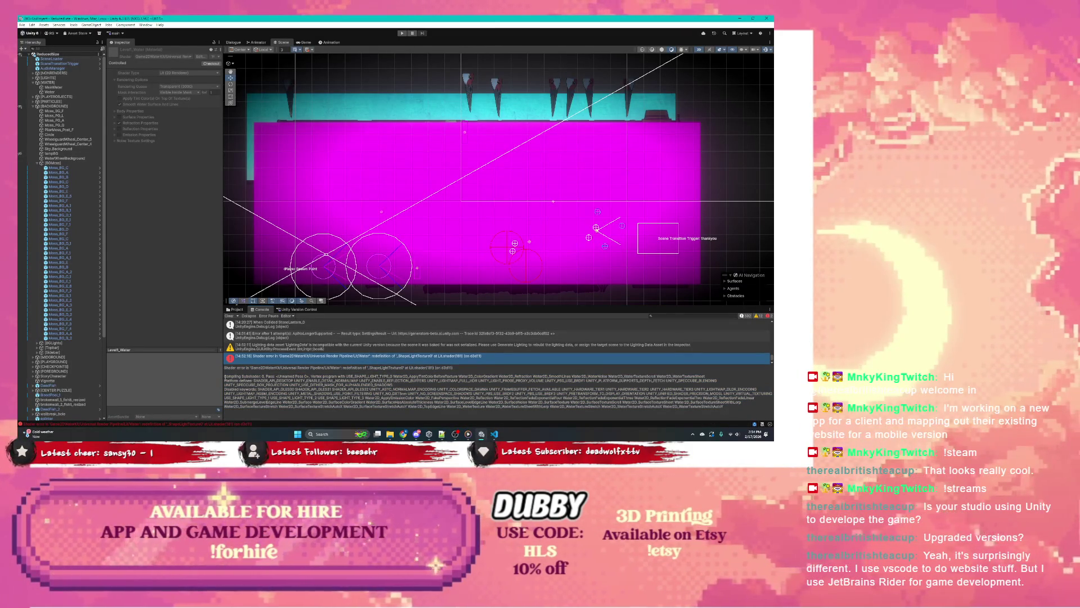
drag(224, 375, 681, 420)
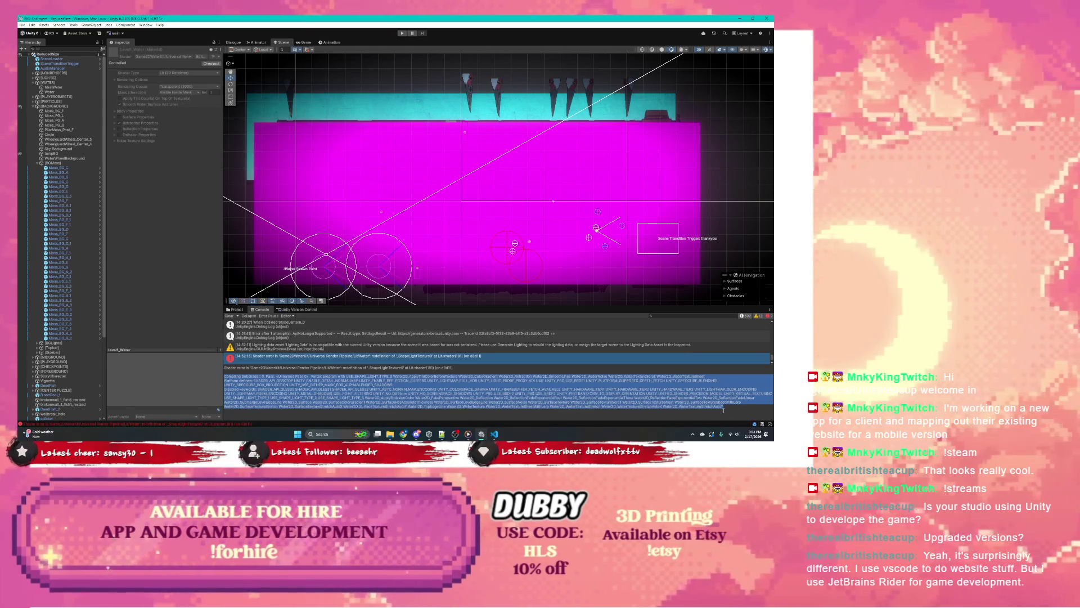
key(alt+Tab)
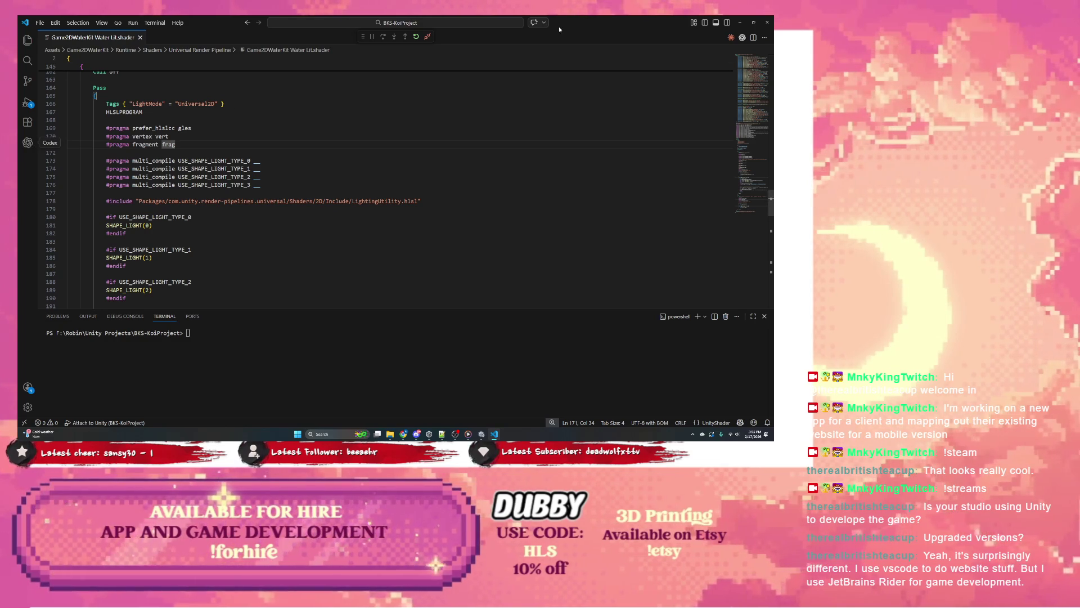
Paste the shader compile log into the Claude Code chat and send it.
click(731, 37)
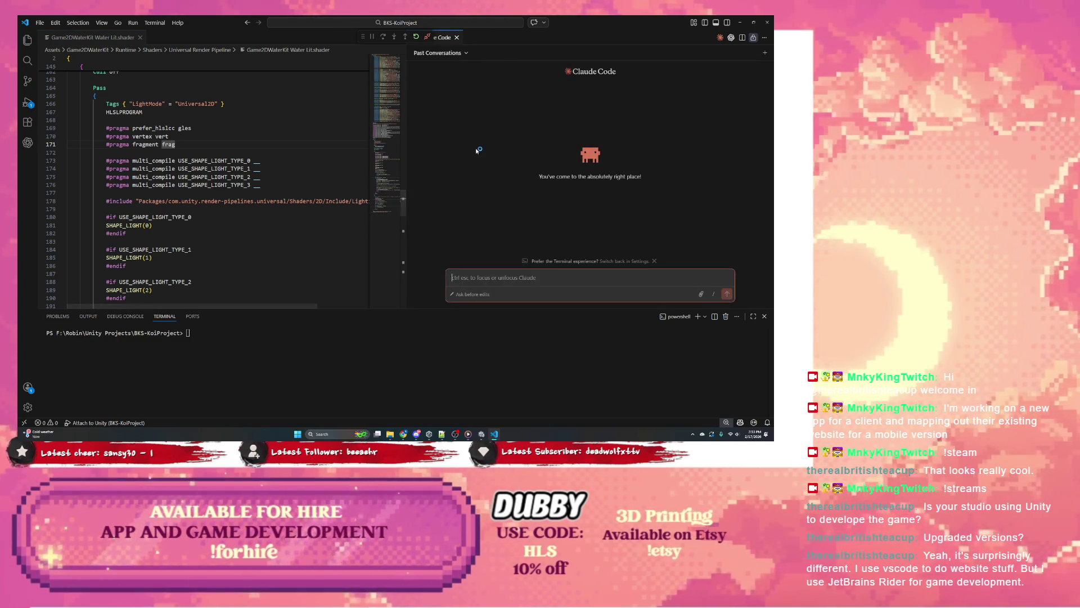
key(ctrl+v)
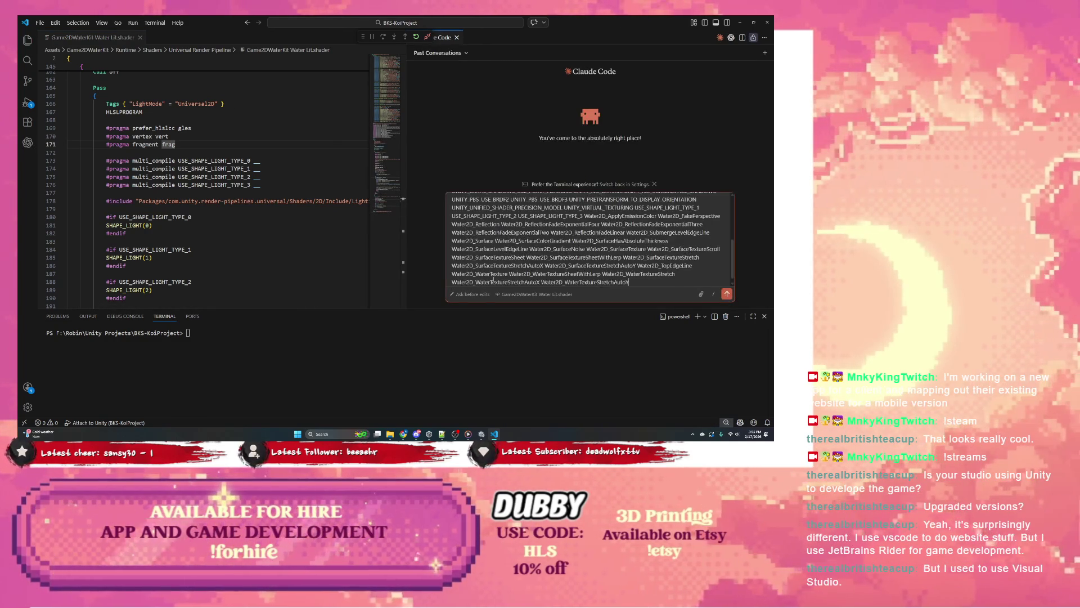
key(Return)
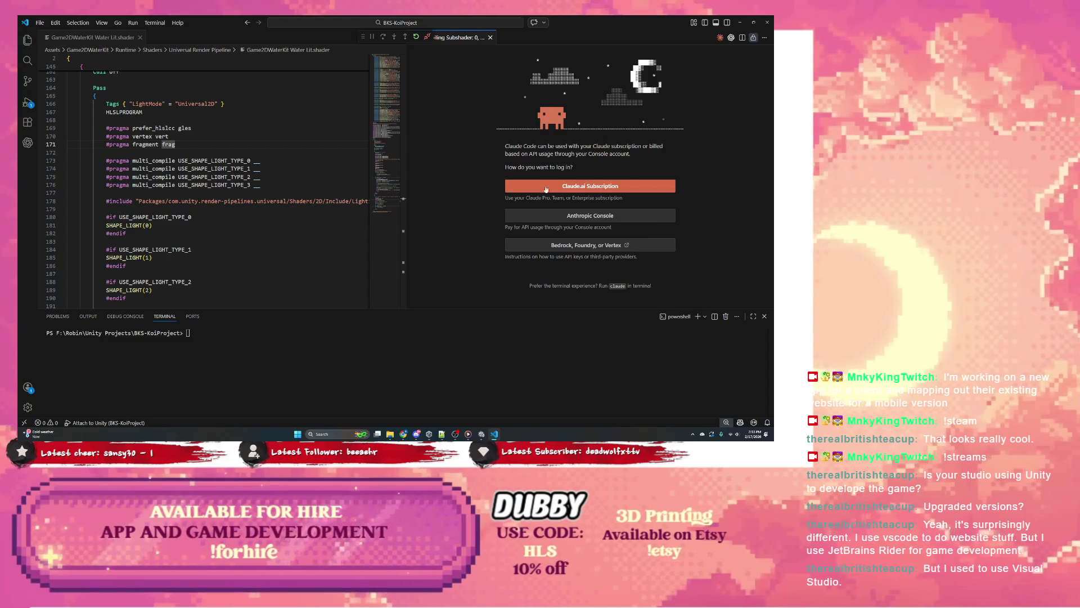
Choose the Claude.ai Subscription sign-in and allow the login page to open in the browser.
click(591, 186)
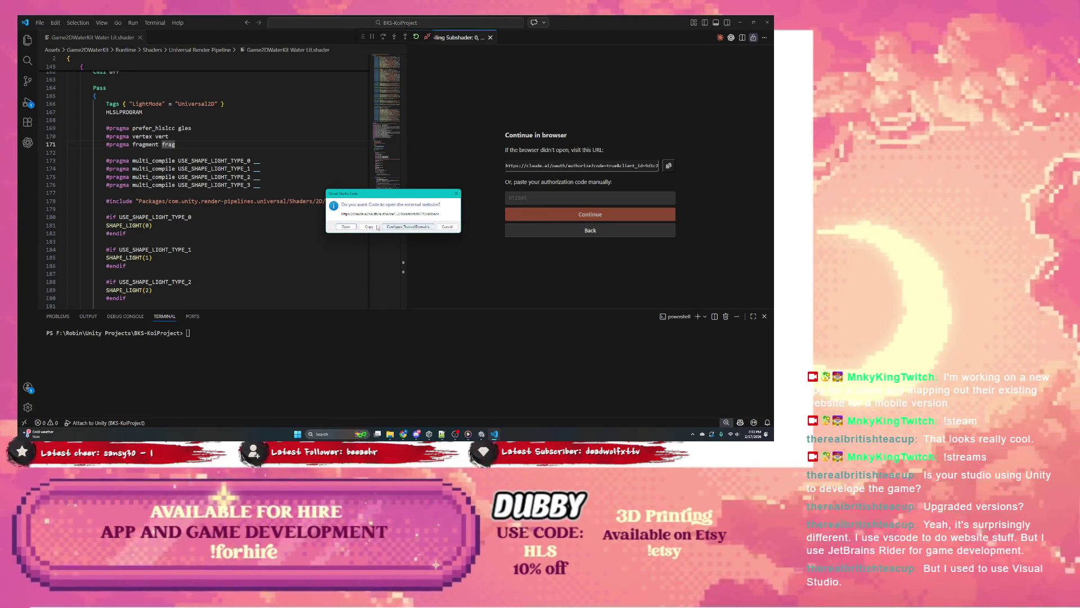
click(355, 227)
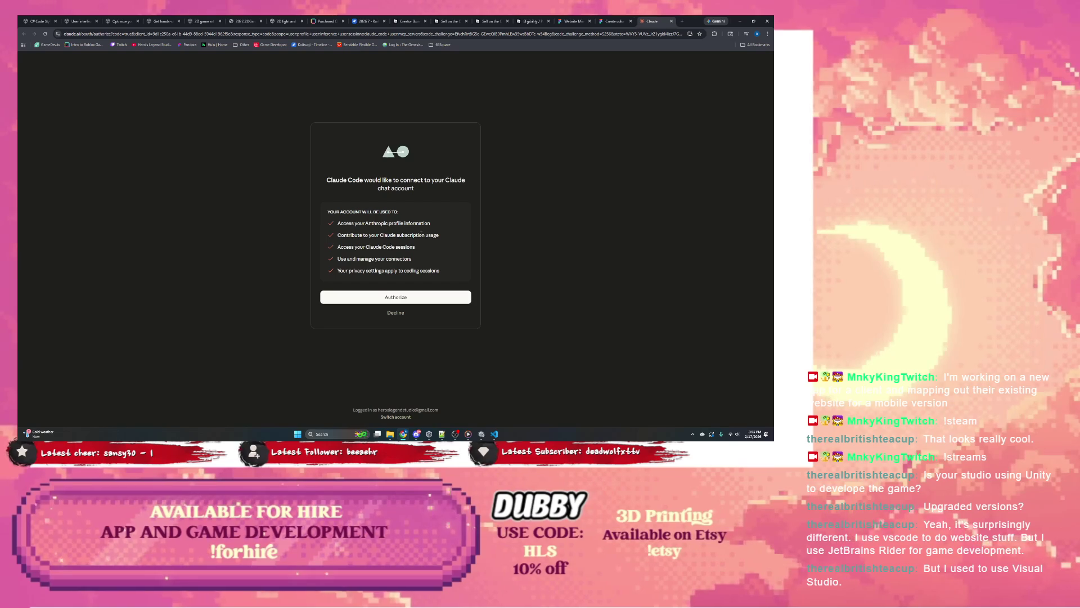
Authorize Claude Code on the Claude consent page and return to VS Code.
click(456, 297)
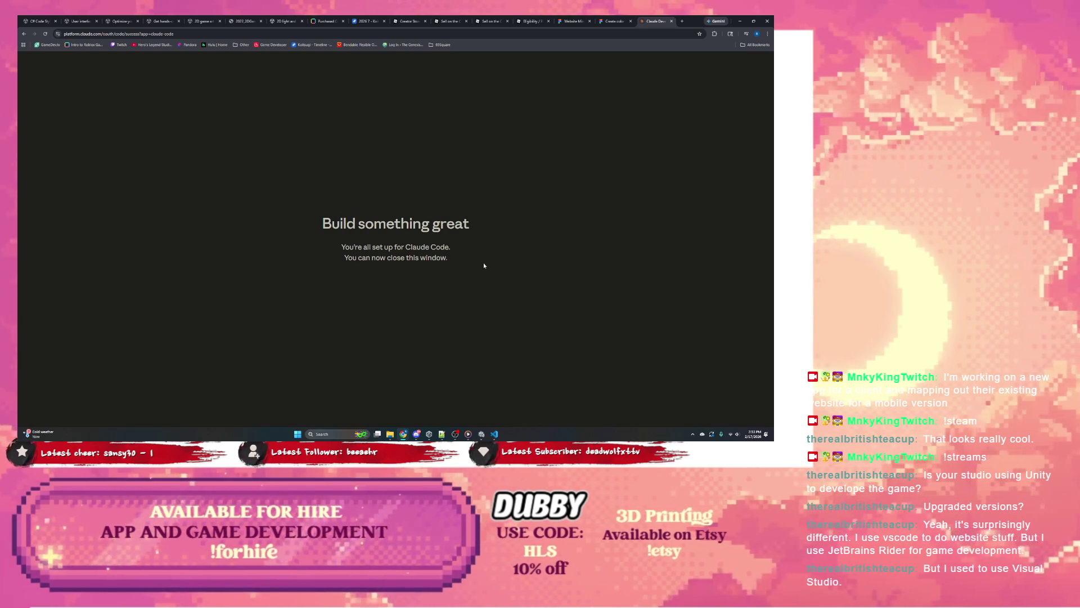
click(493, 434)
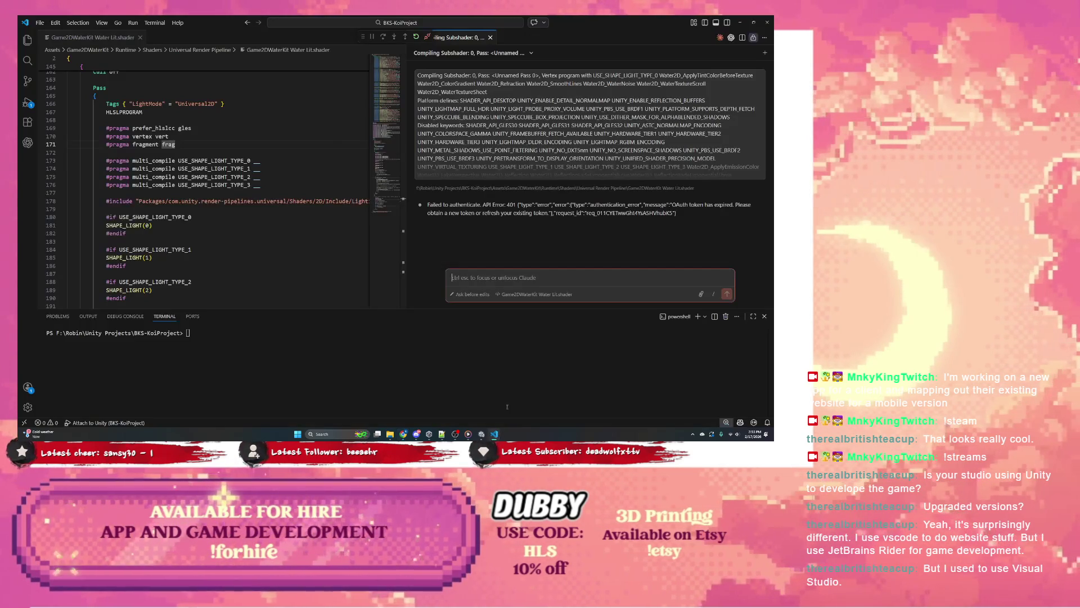
Paste the shader compile log into Claude Code's input again and send it.
click(523, 280)
key(ctrl+v)
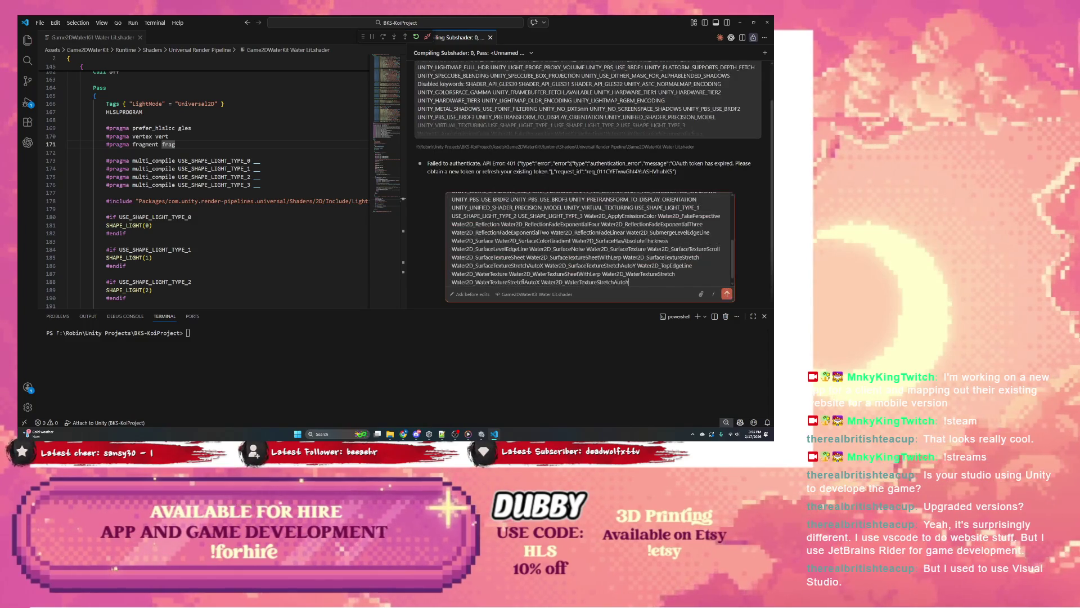
key(Return)
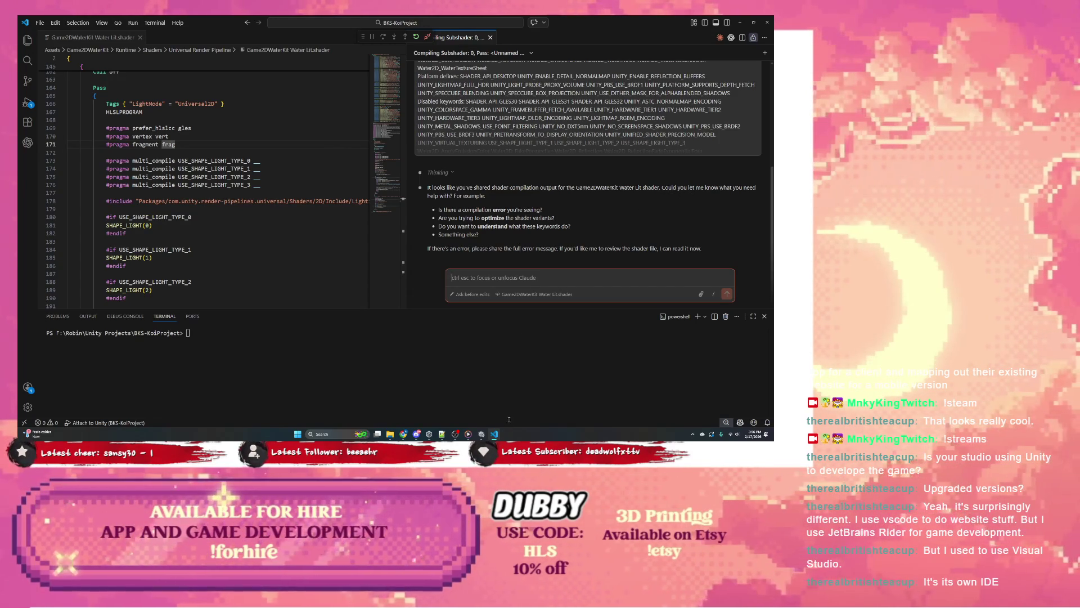
After Claude asks what help is needed, switch to the Unity editor from the taskbar.
mouse_move(481, 434)
click(488, 404)
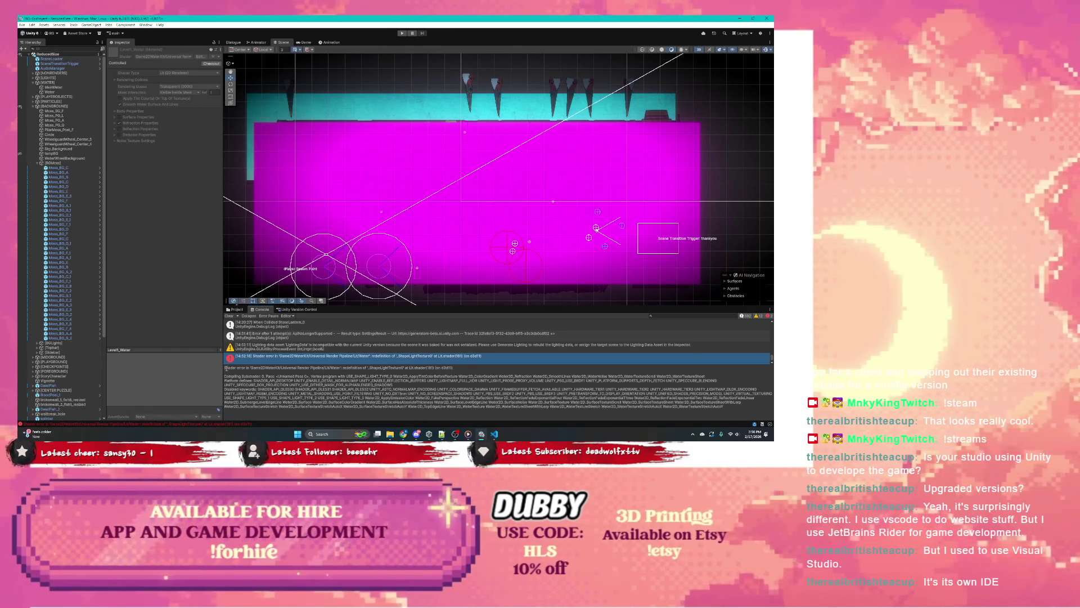
Widen the console area, copy the shader error and paste it into Claude's chat in VS Code.
drag(226, 369, 445, 418)
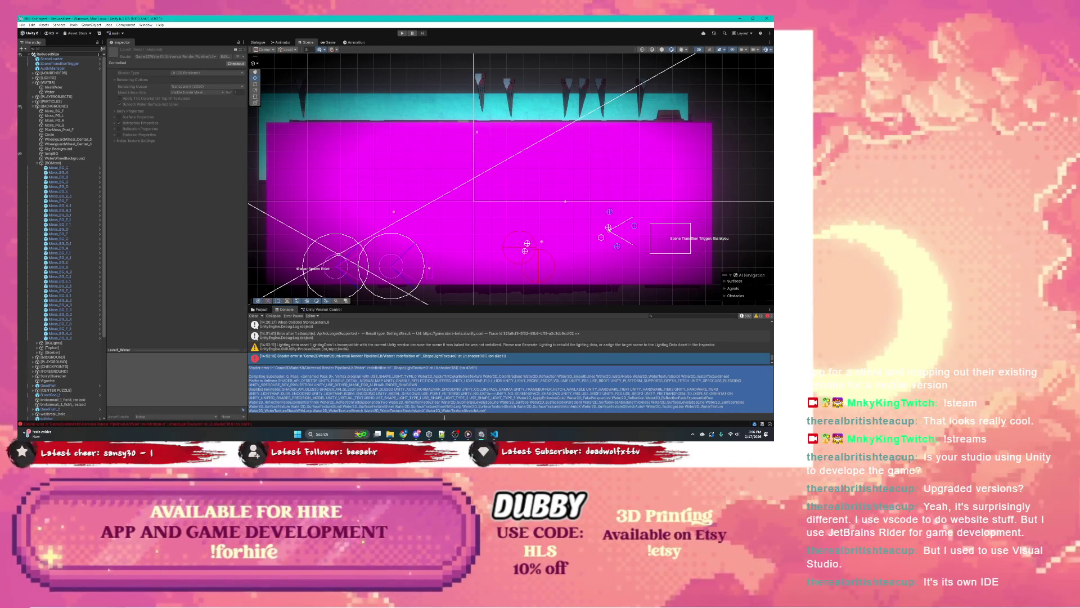
key(ctrl+c)
key(alt+Tab)
key(ctrl+v)
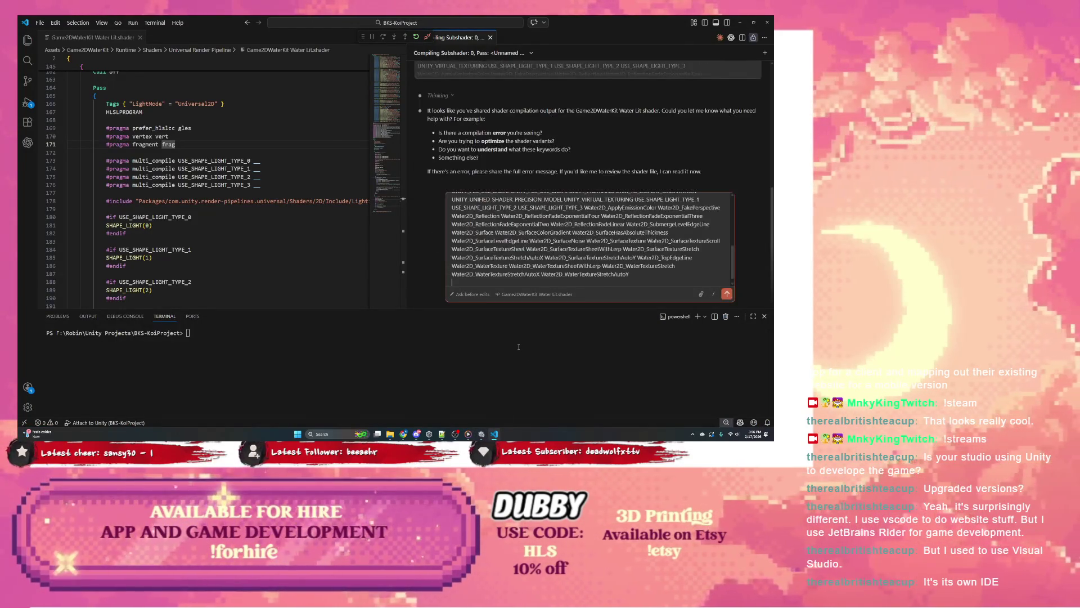
Send the pasted shader error to Claude Code and await its proposed SHAPE_LIGHT fix.
key(Return)
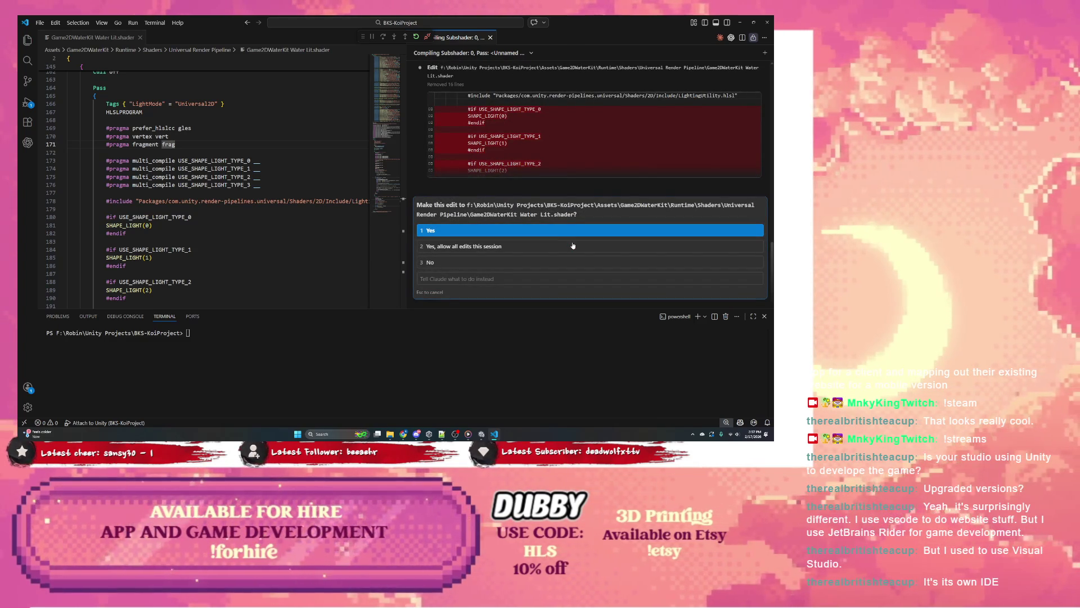
scroll(528, 164, up, 3)
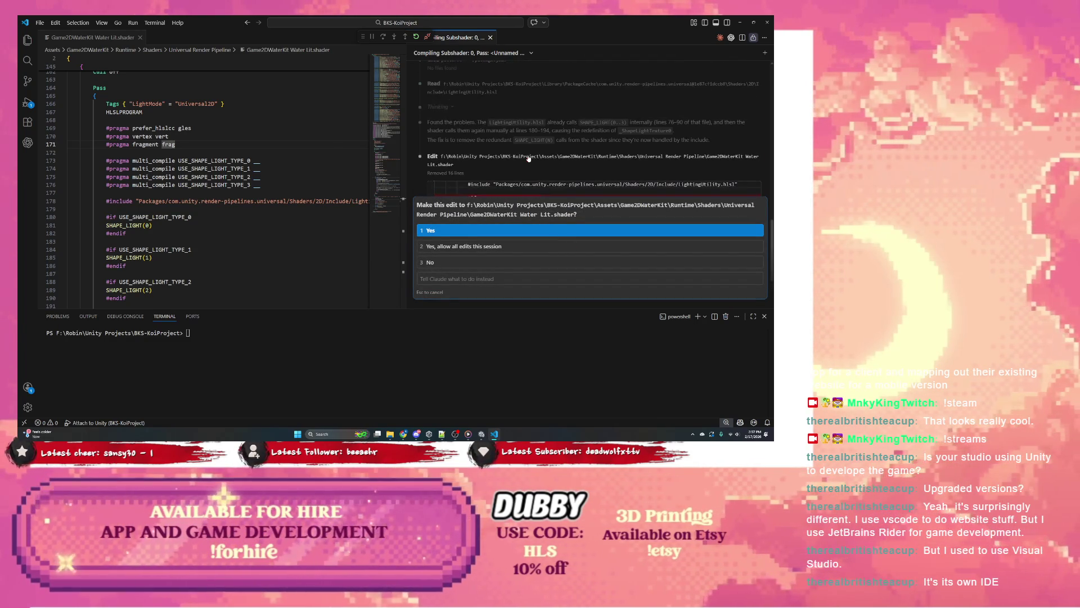
scroll(529, 158, down, 3)
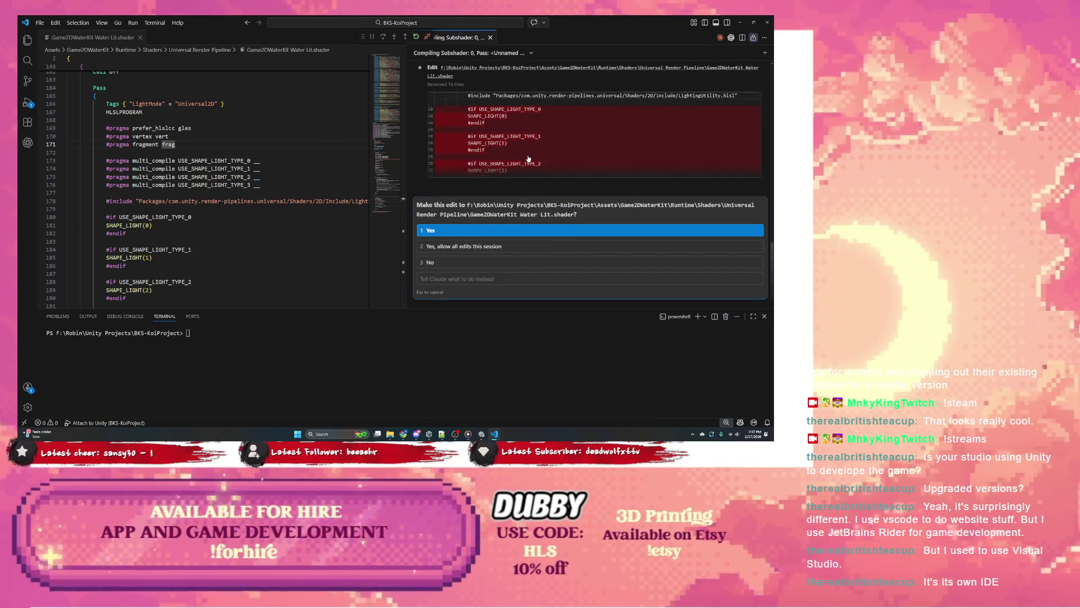
scroll(529, 158, up, 5)
scroll(529, 158, down, 2)
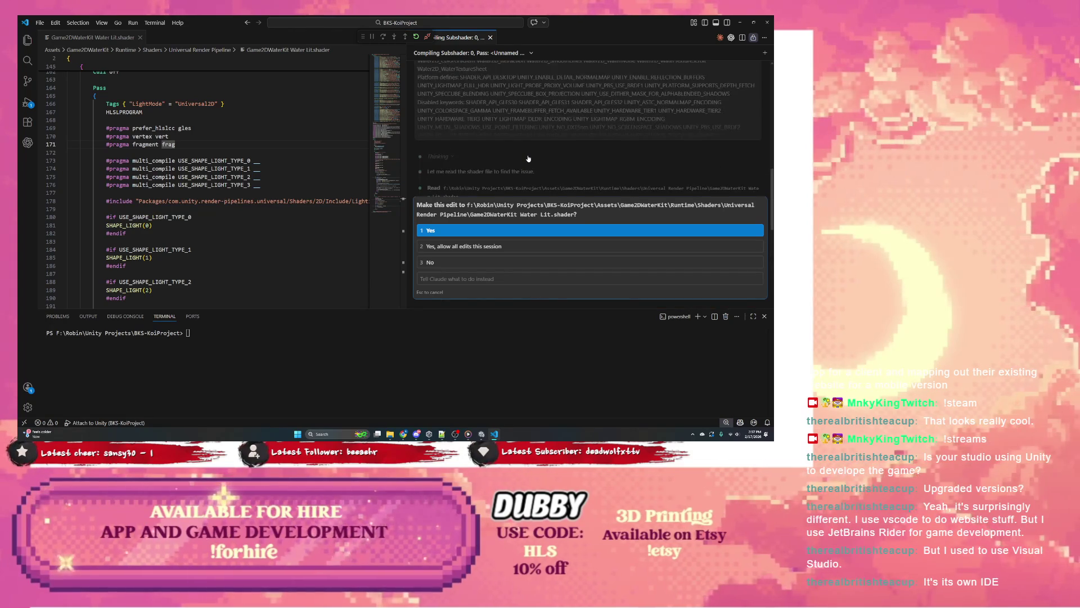
scroll(507, 193, down, 3)
Approve Claude's edit removing duplicate SHAPE_LIGHT blocks from Water Lit.shader, then return to Unity.
key(Return)
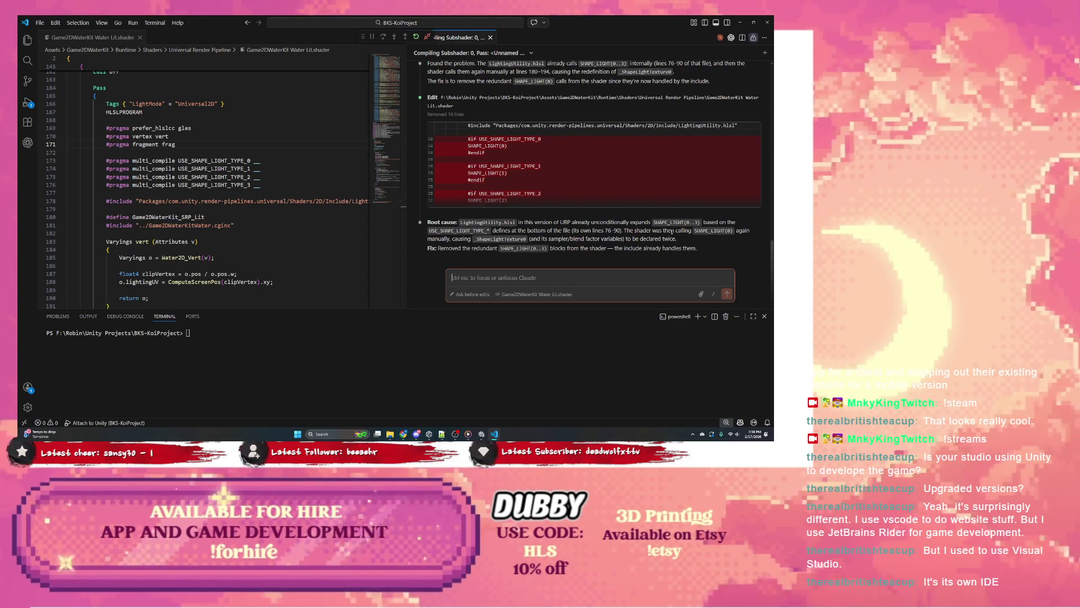
click(736, 21)
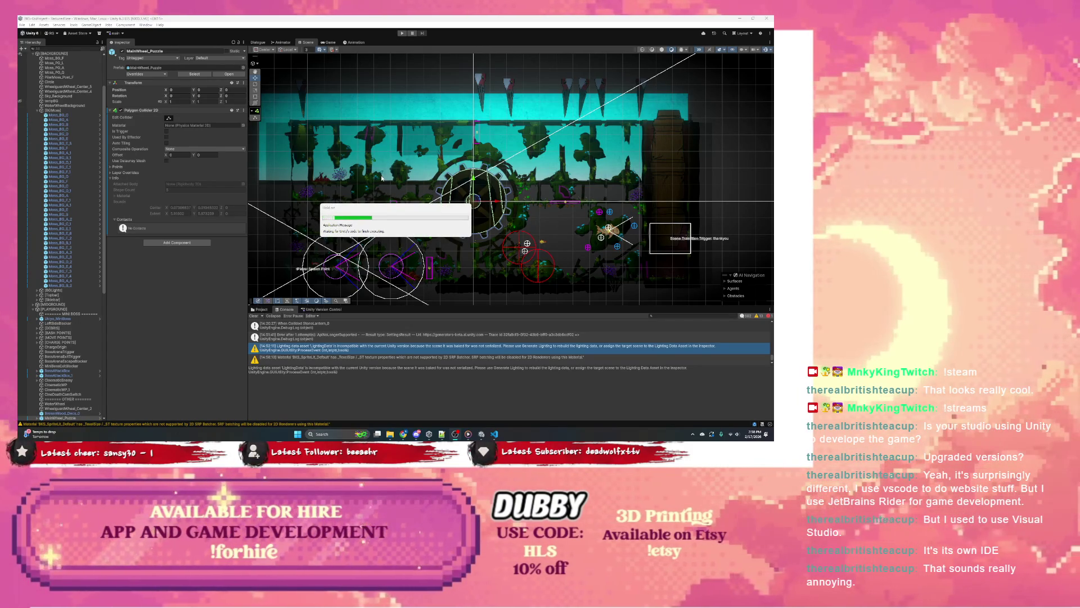
Check the editor, return to the stuck Unity reload and move its busy dialog aside.
click(495, 435)
click(741, 19)
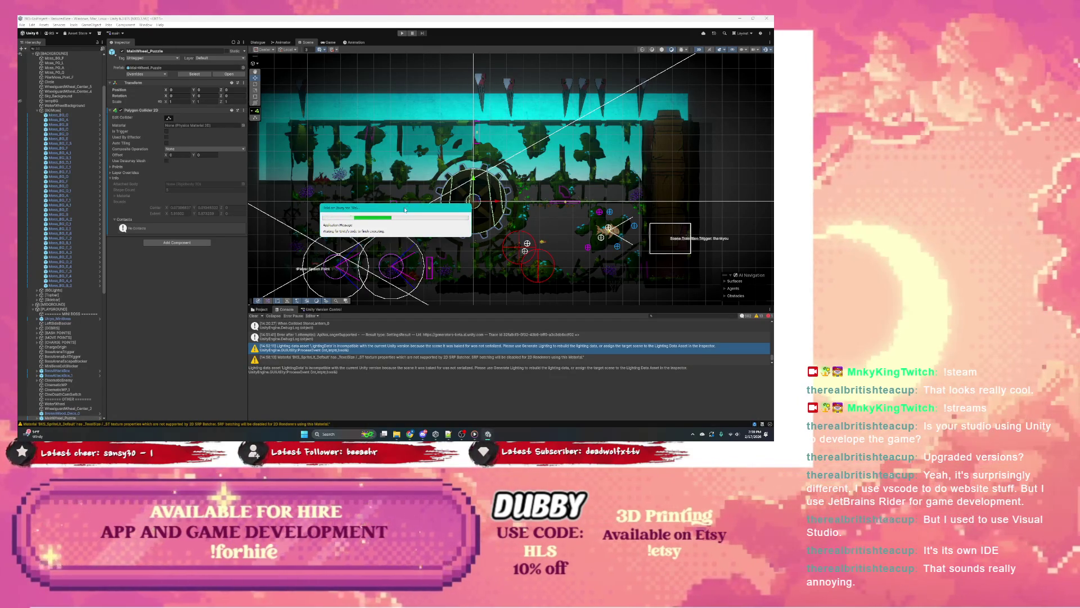
drag(406, 209, 446, 200)
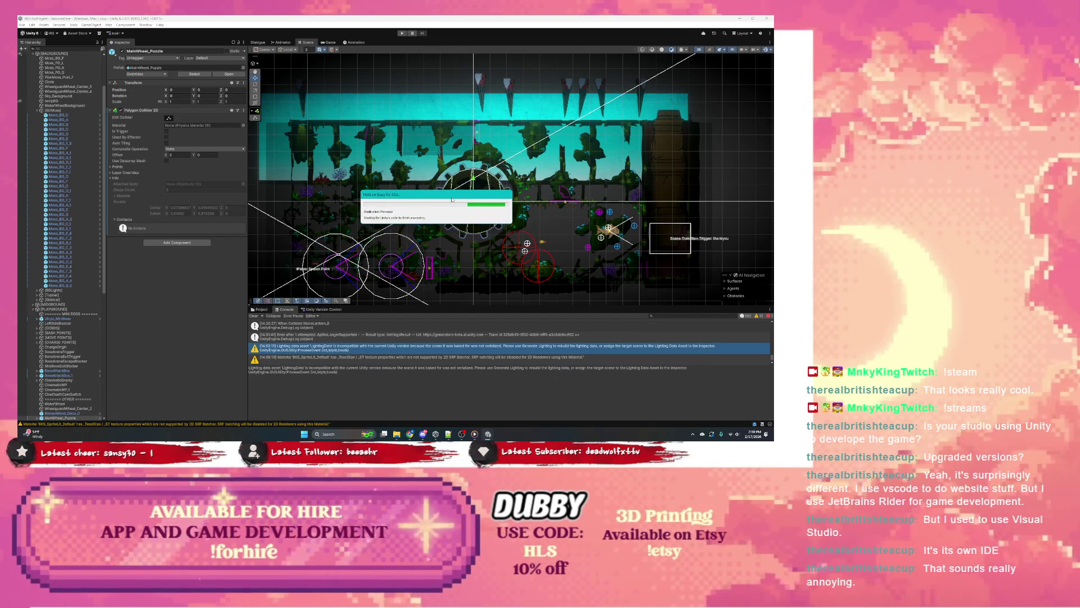
drag(446, 199, 435, 206)
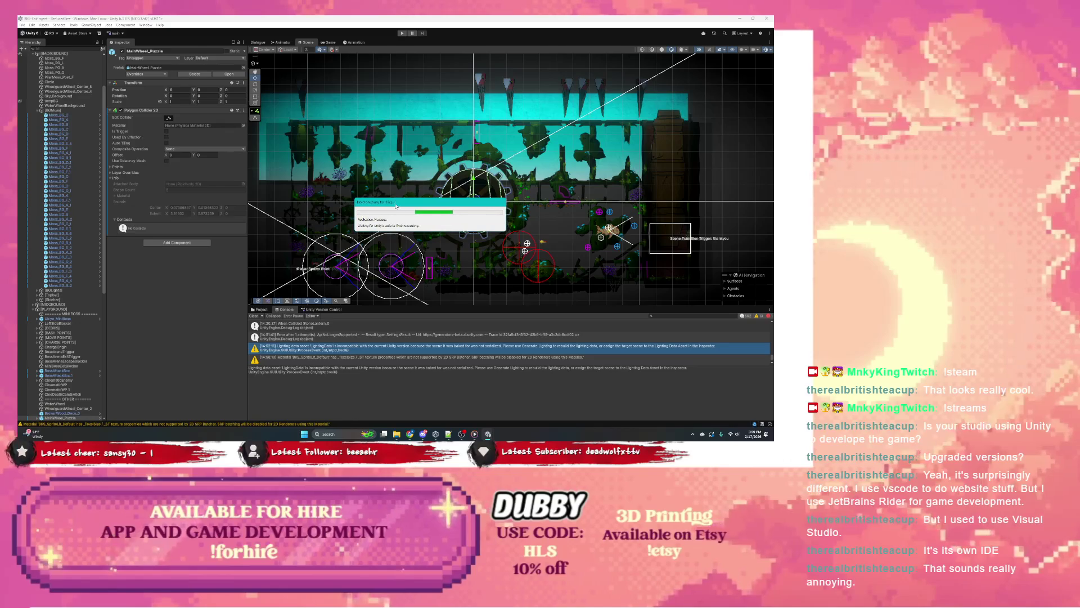
right_click(487, 434)
click(456, 238)
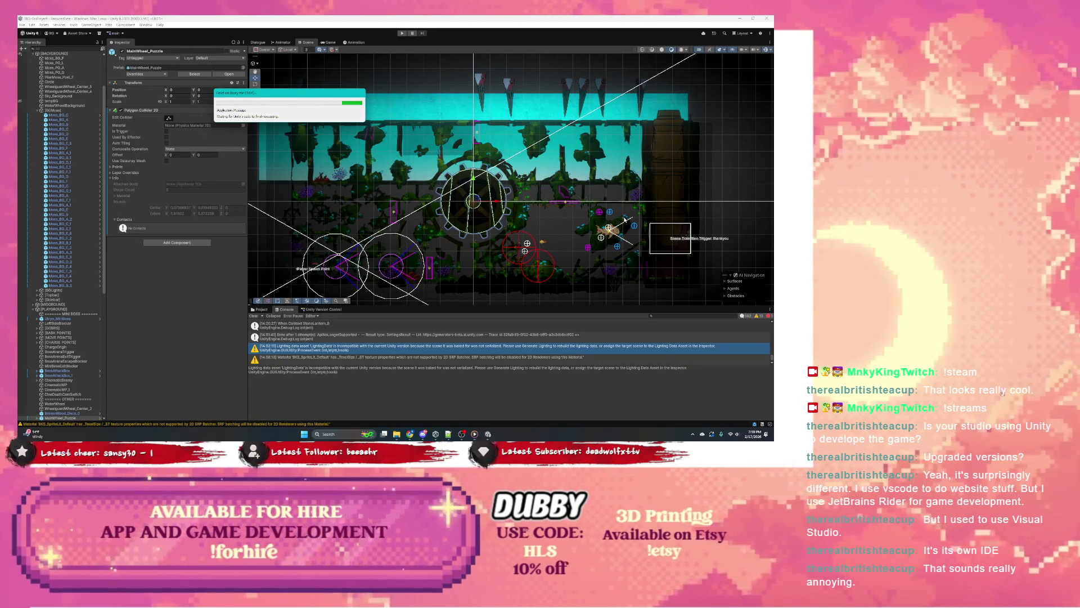
Try 'Close all windows' from Unity's taskbar icon, then bring up Windows search.
mouse_move(257, 94)
mouse_down()
mouse_move(401, 178)
mouse_move(389, 187)
mouse_up()
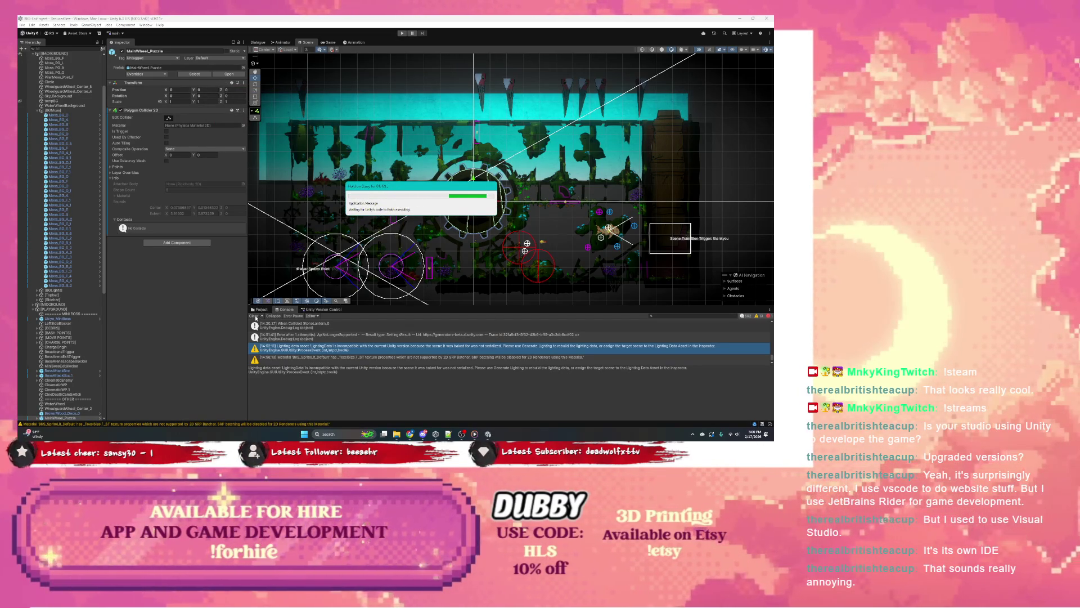
drag(421, 188, 469, 185)
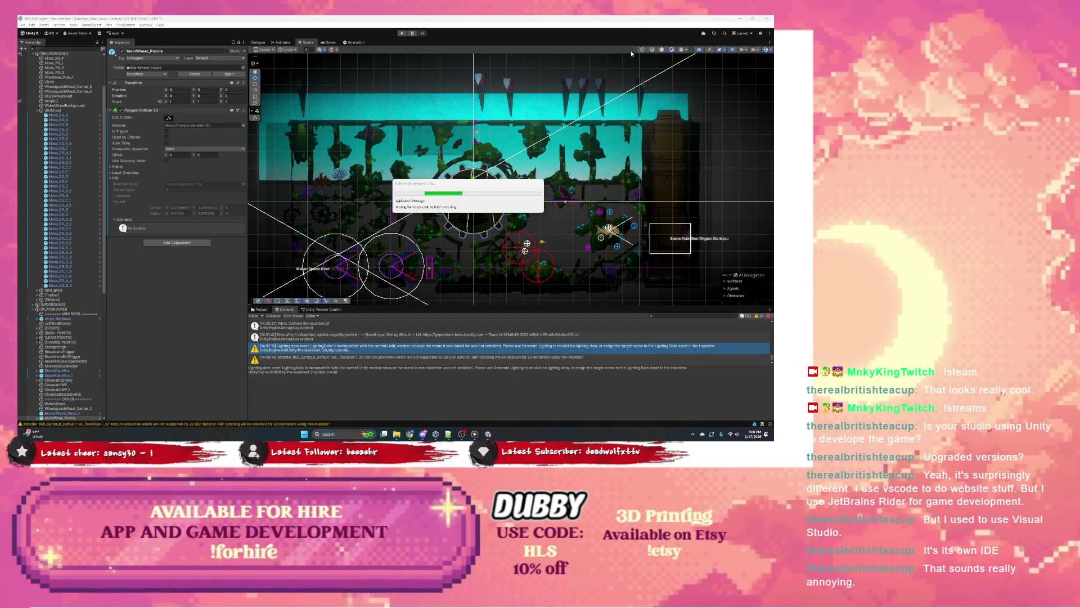
right_click(487, 435)
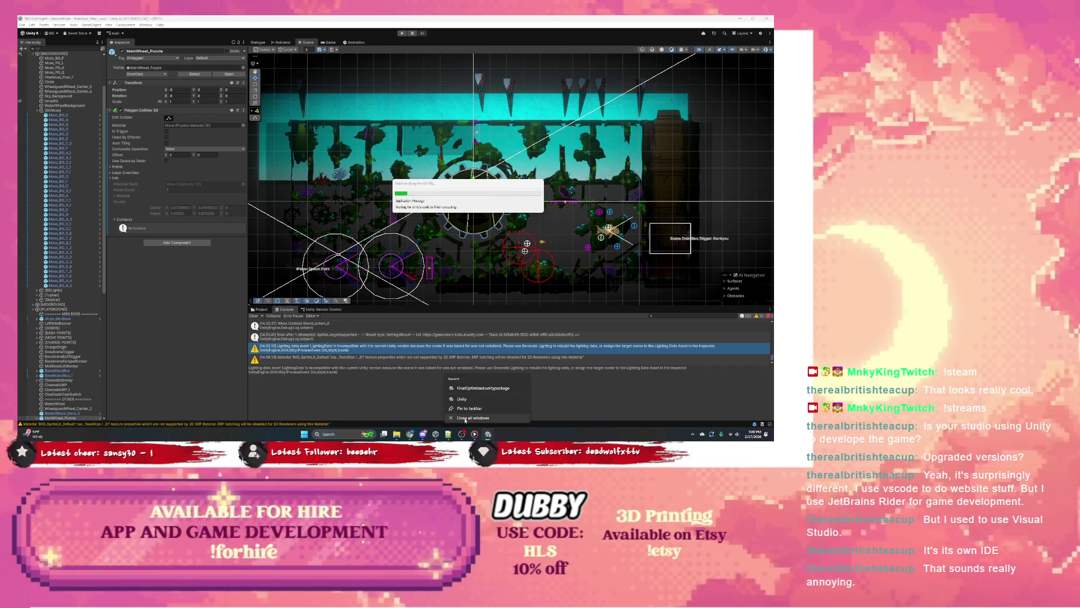
click(468, 418)
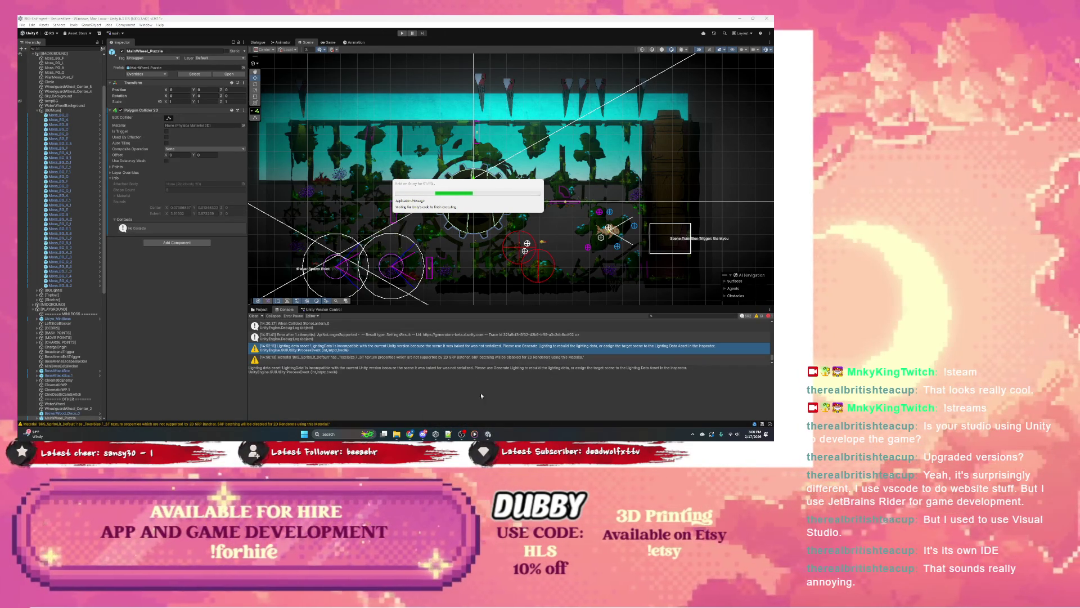
click(349, 435)
text(t)
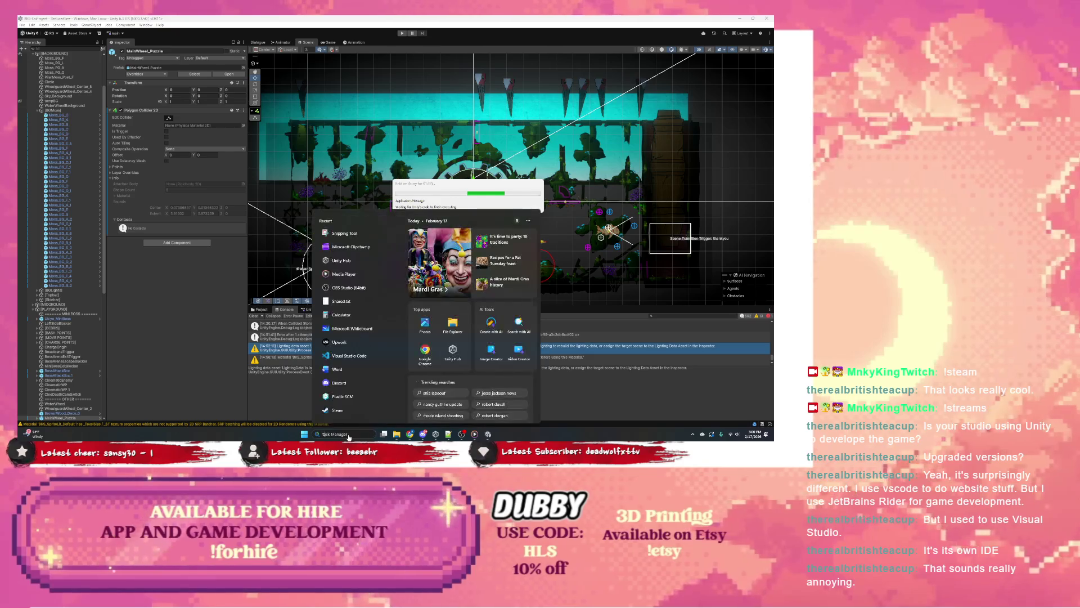
text(erminal)
Launch Task Manager, end the frozen Unity Editor, expand Unity Hub and hide Task Manager.
key(Return)
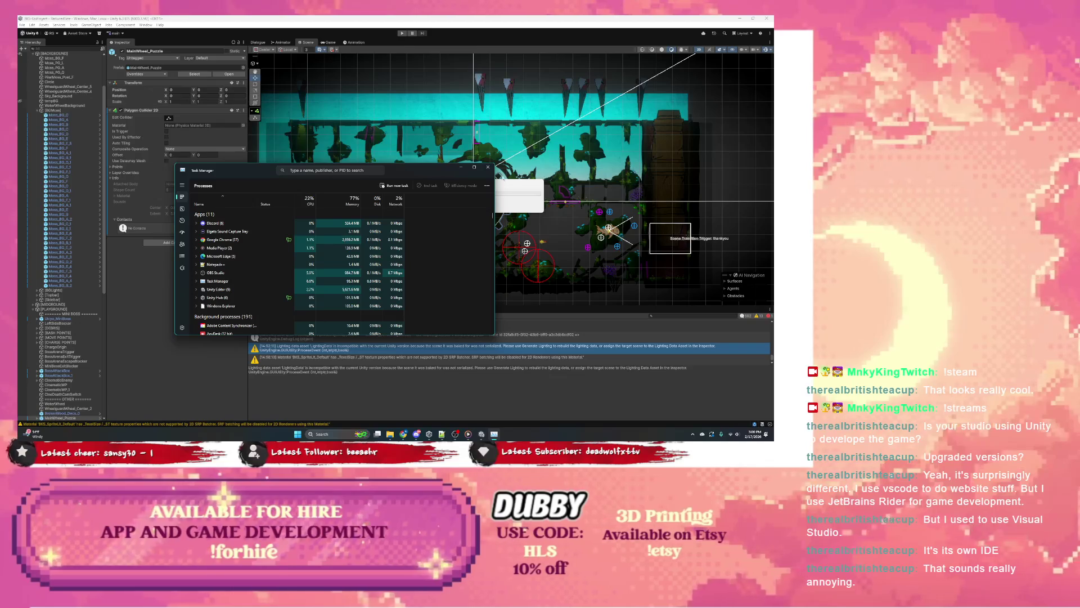
mouse_move(407, 169)
mouse_down()
mouse_move(534, 202)
mouse_move(524, 205)
mouse_up()
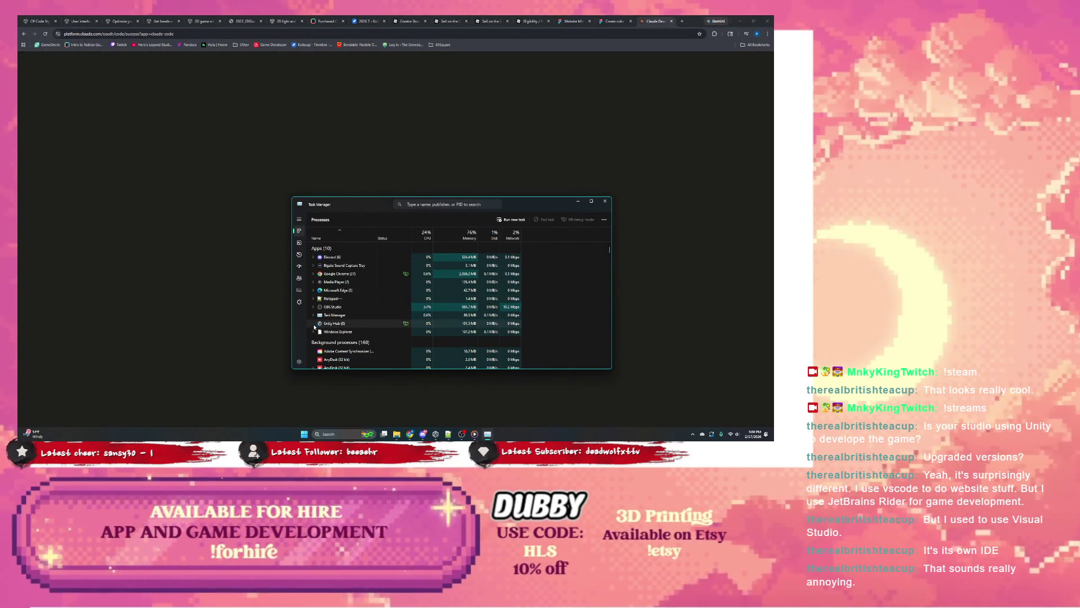
click(314, 324)
scroll(343, 300, down, 1)
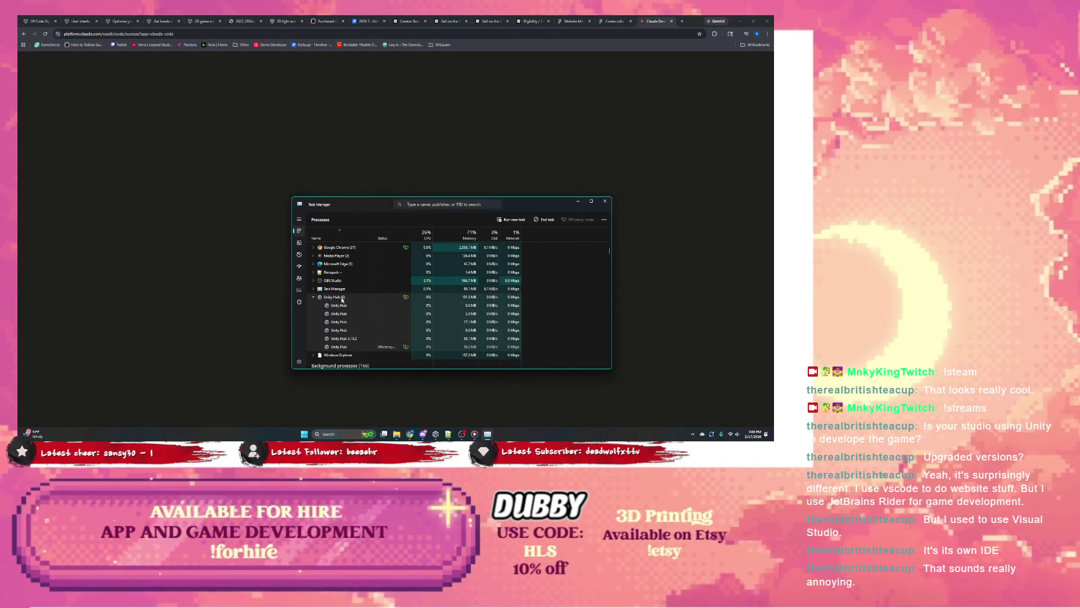
right_click(343, 300)
click(371, 310)
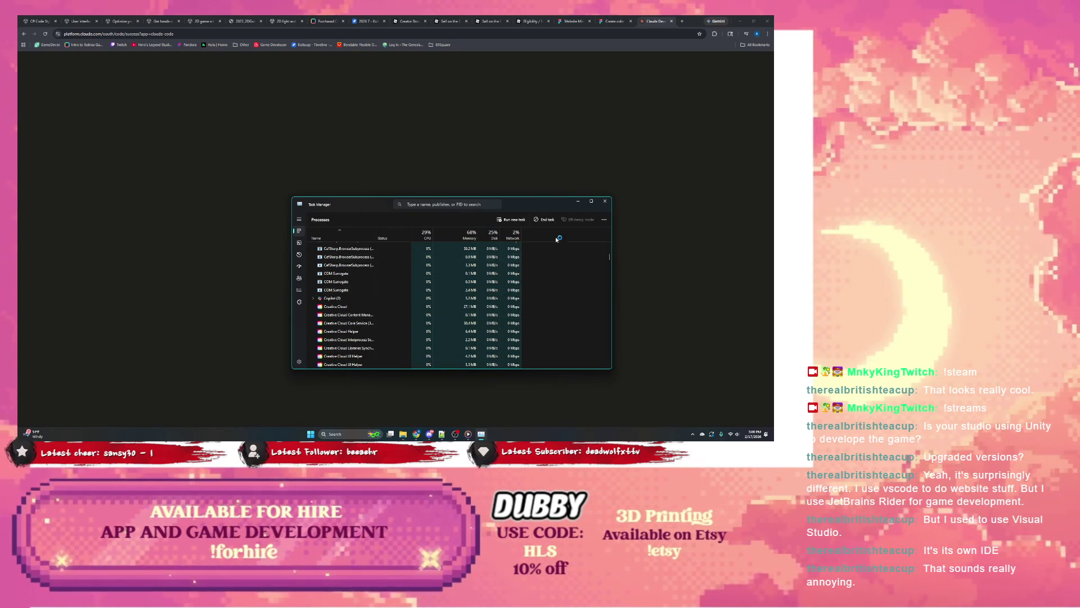
click(577, 202)
Close the Claude Code tab and switch back to the Website Mindmaps FigJam board.
click(673, 21)
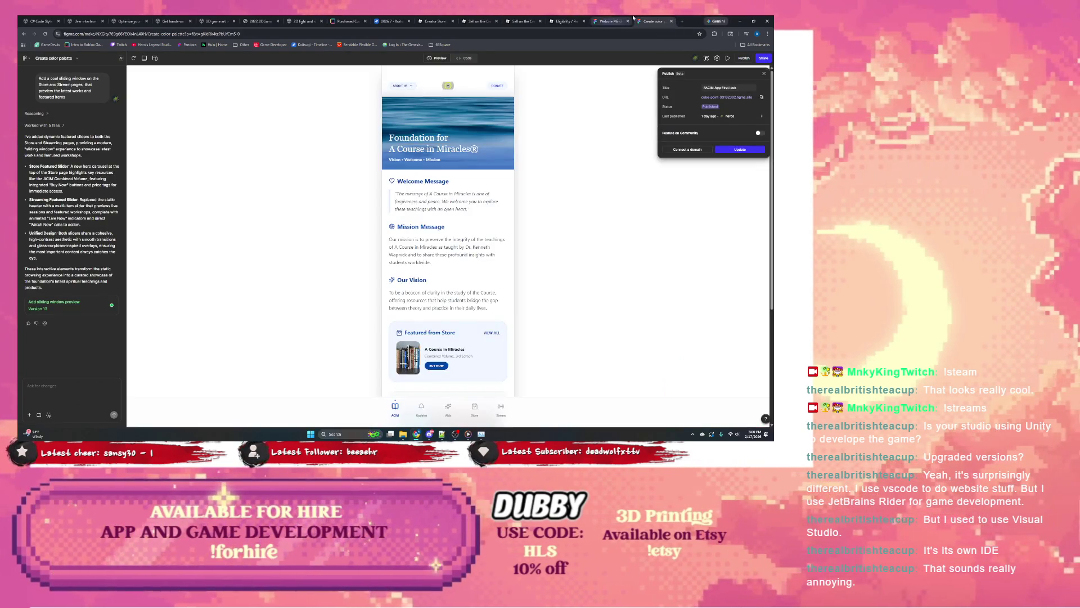
click(618, 20)
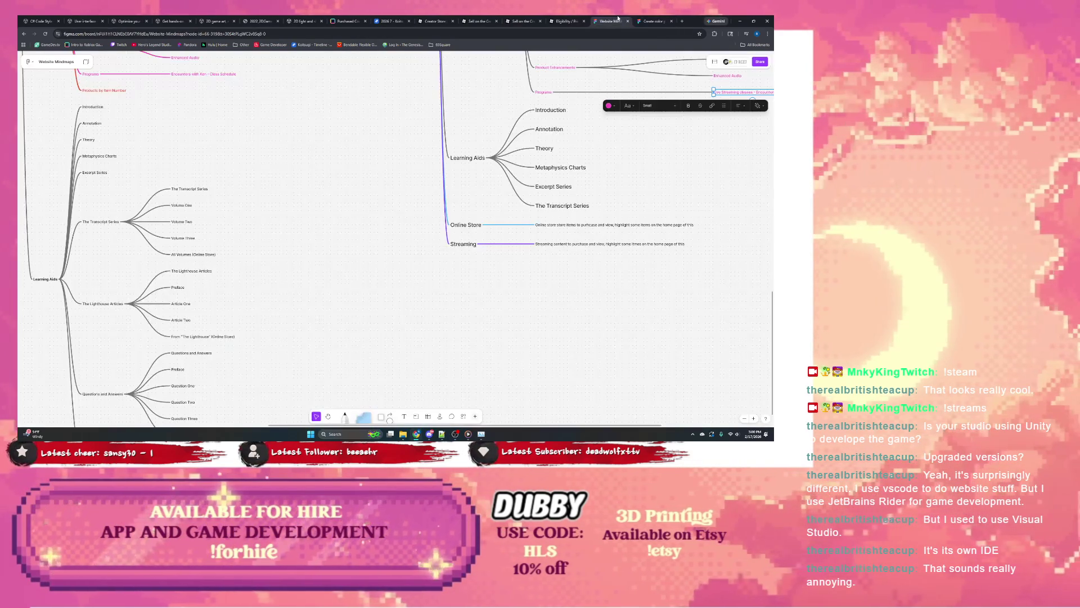
scroll(451, 222, up, 1)
scroll(278, 258, up, 1)
scroll(312, 211, up, 1)
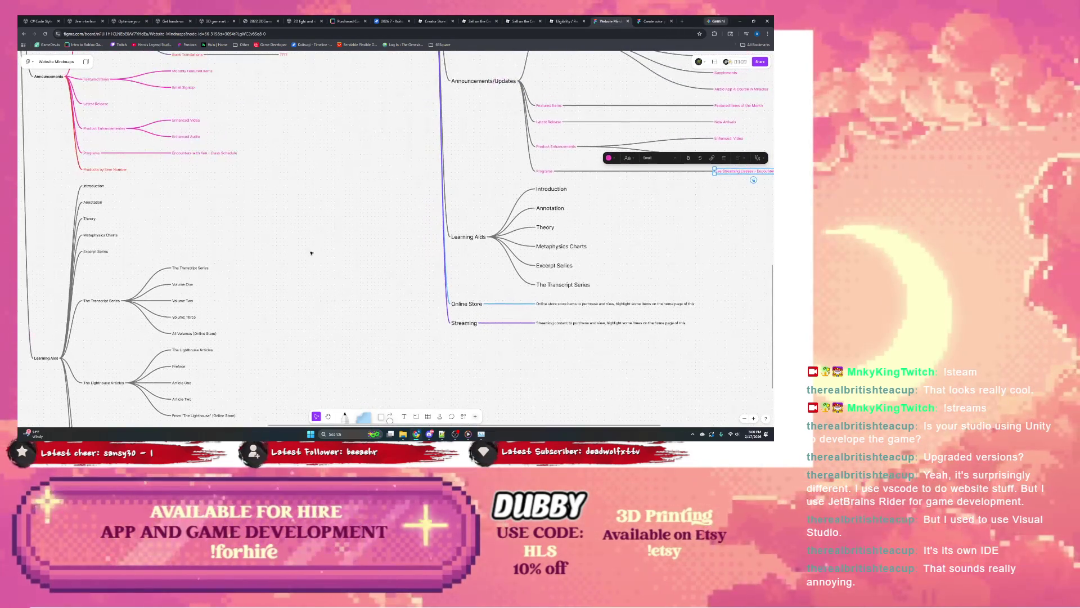
scroll(312, 251, up, 1)
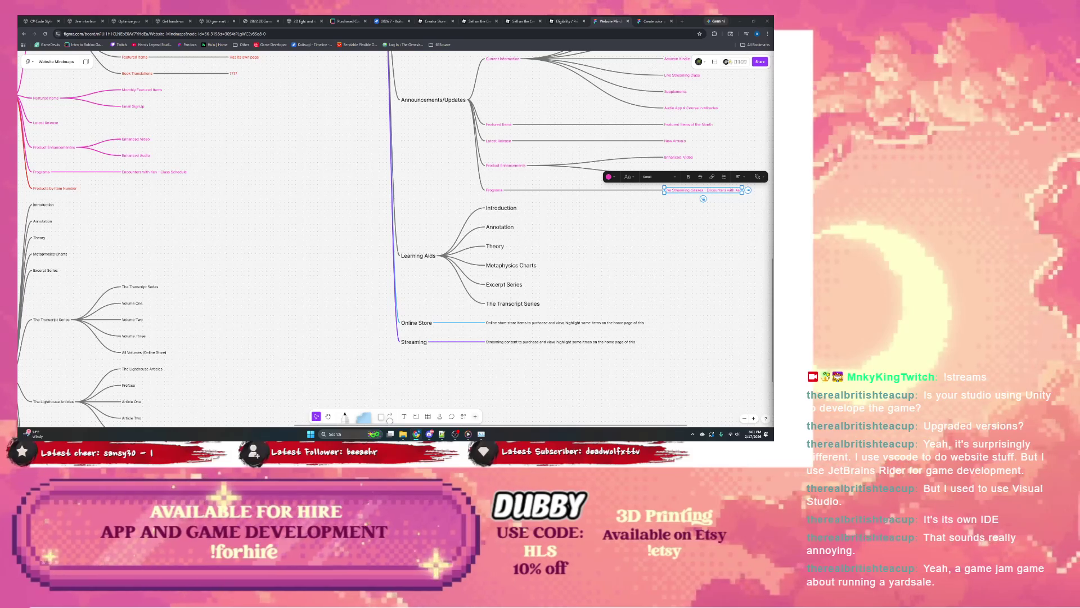
scroll(264, 224, left, 3)
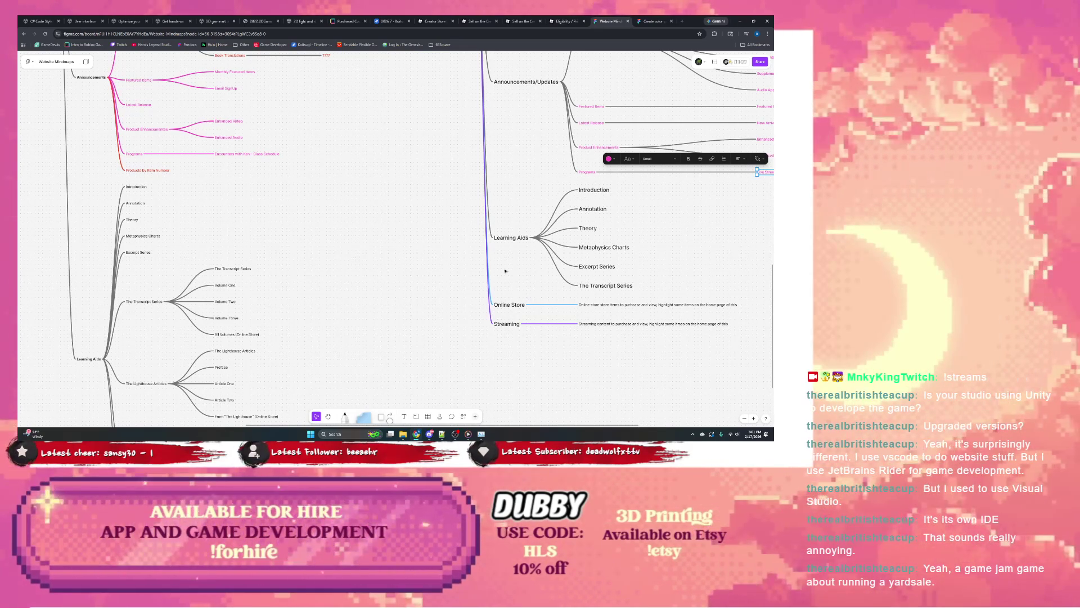
drag(465, 308, 356, 246)
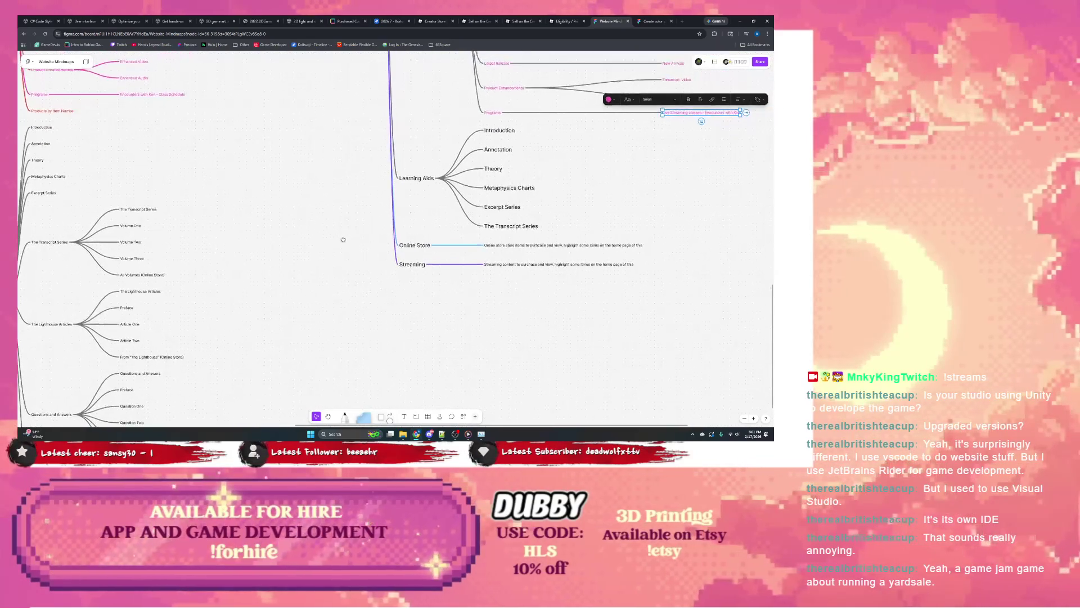
scroll(240, 248, down, 1)
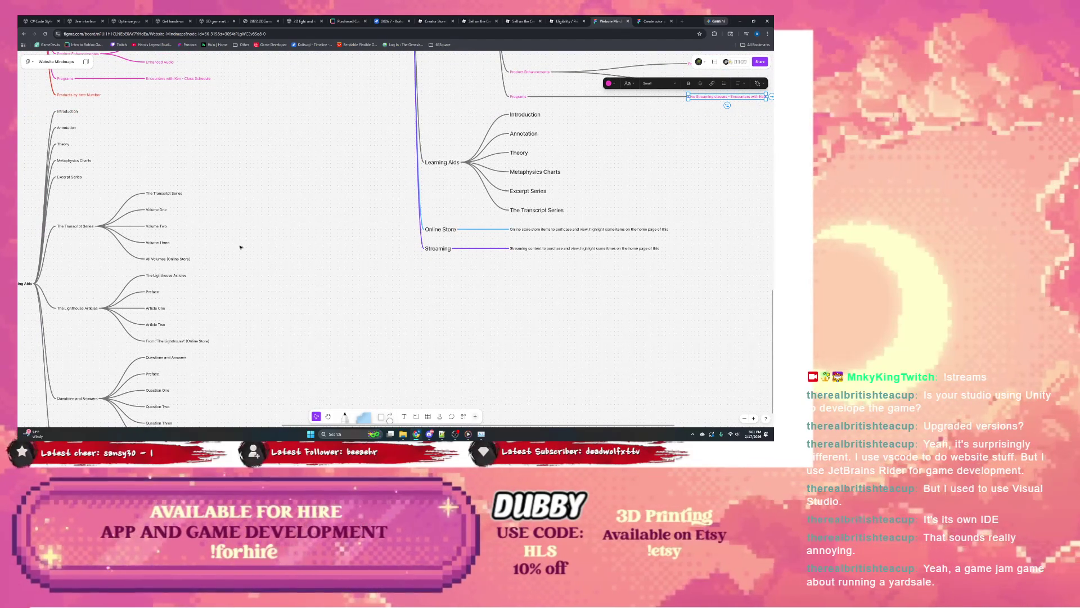
scroll(172, 229, left, 4)
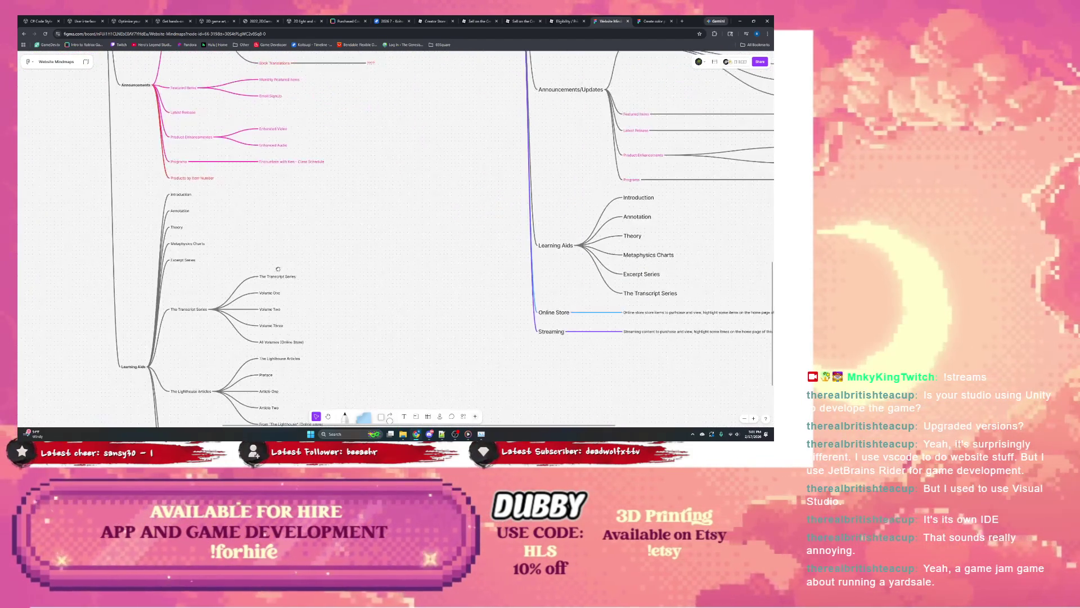
scroll(272, 300, right, 3)
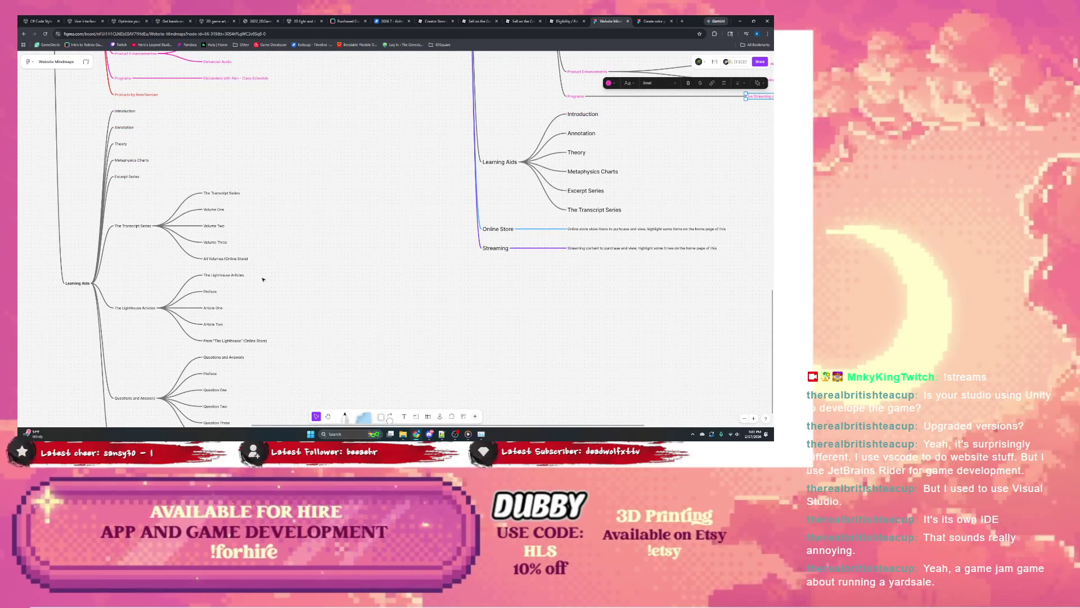
scroll(264, 279, right, 2)
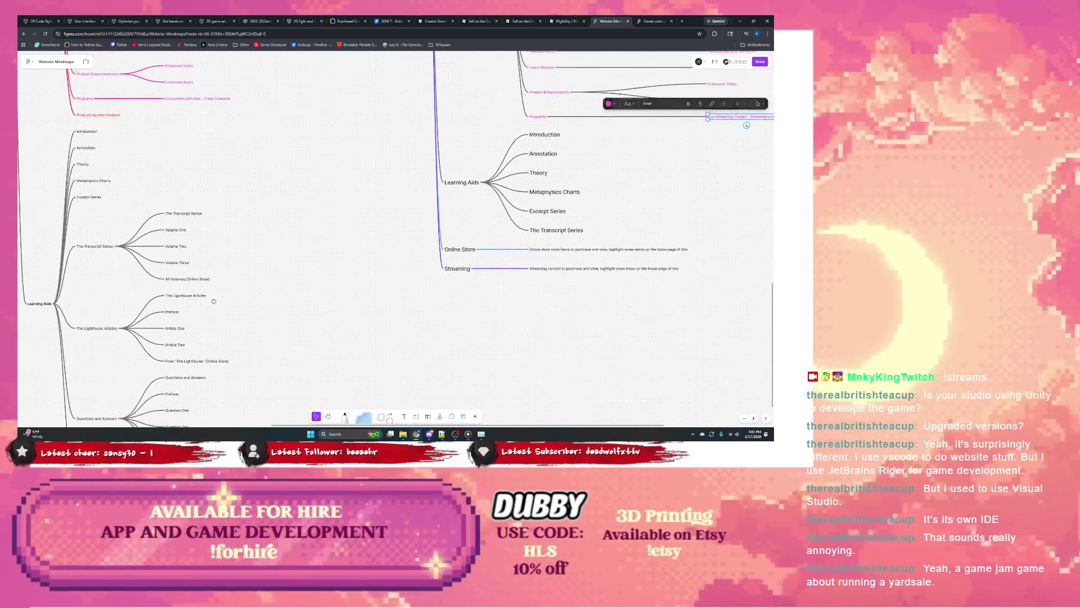
scroll(207, 262, up, 1)
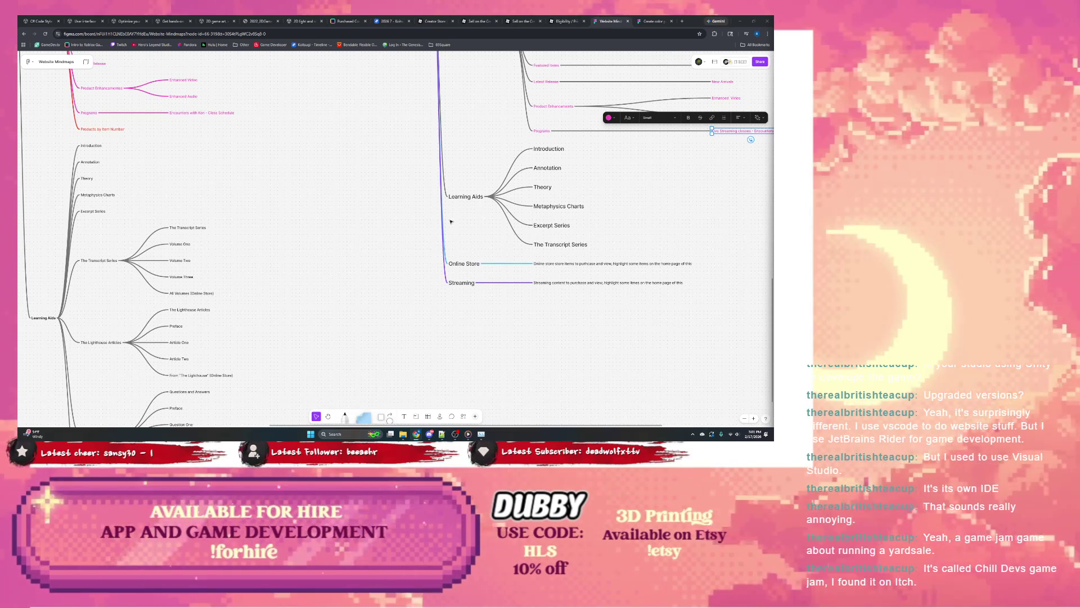
scroll(609, 179, up, 1)
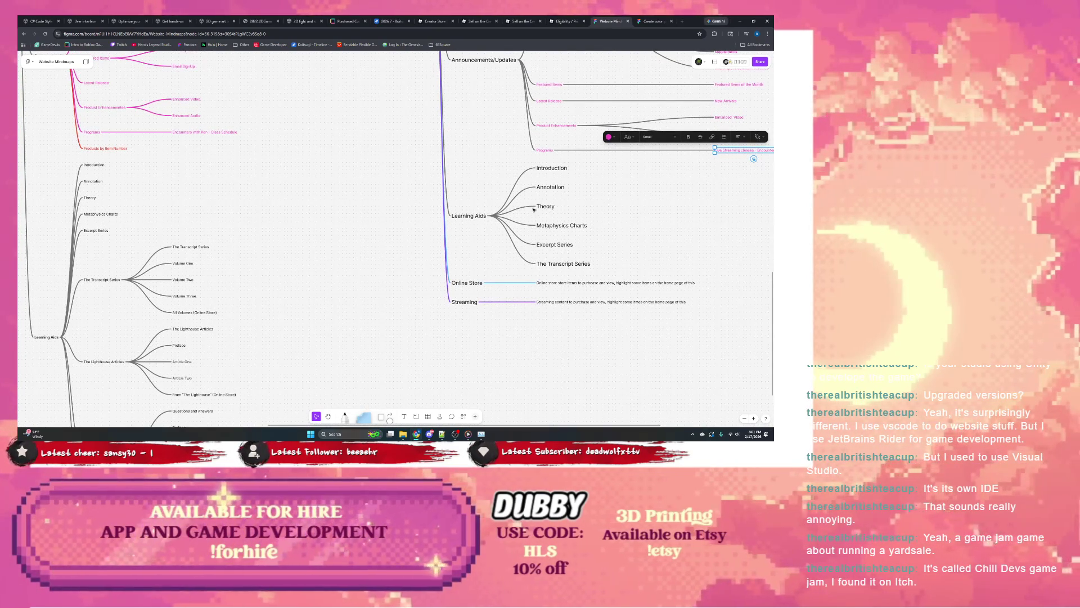
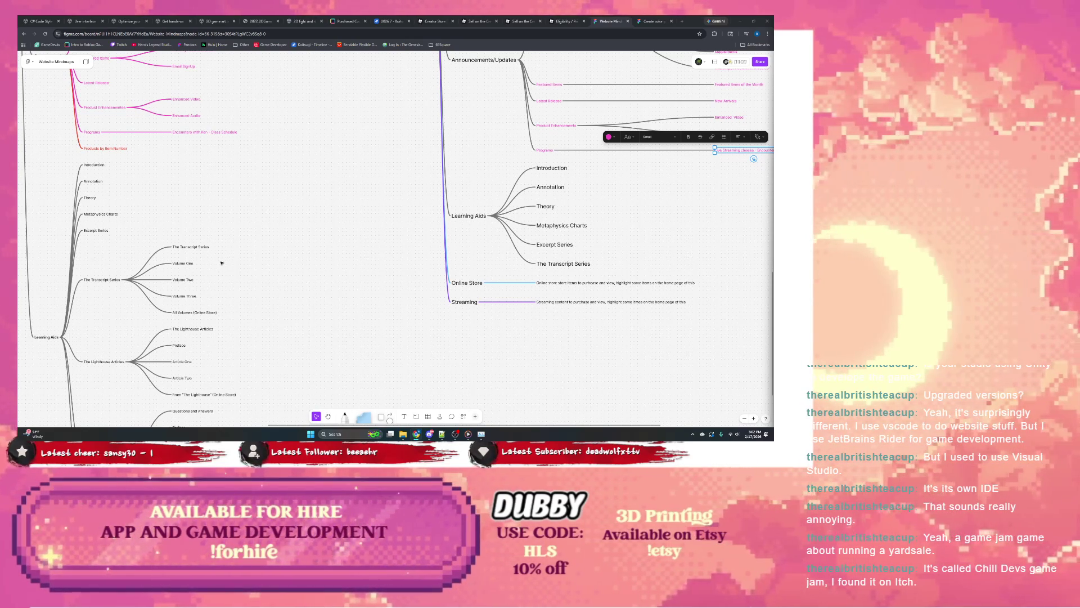
scroll(222, 258, down, 1)
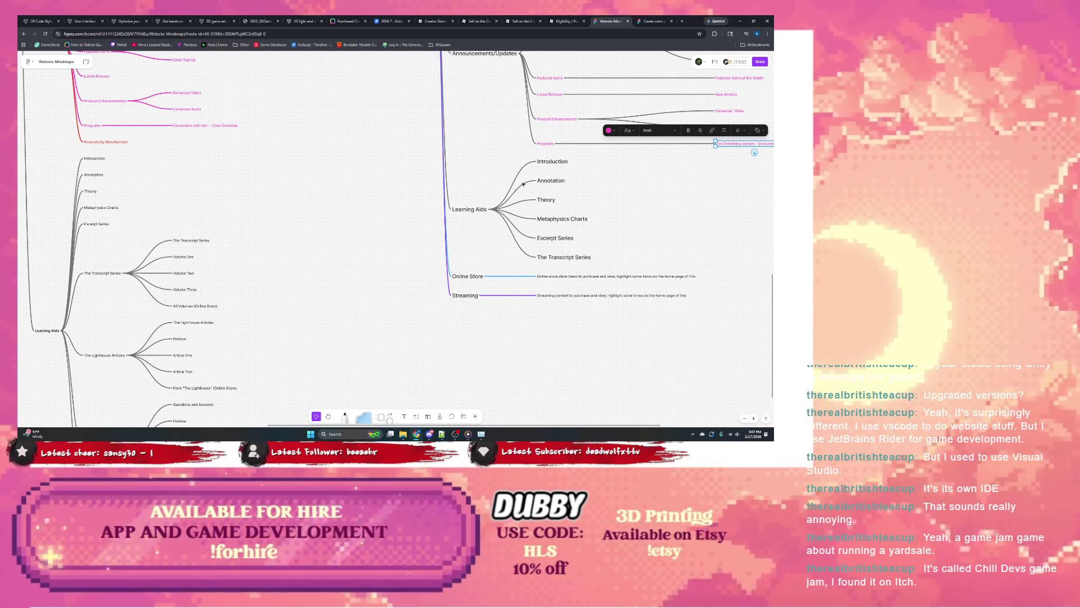
scroll(546, 174, down, 1)
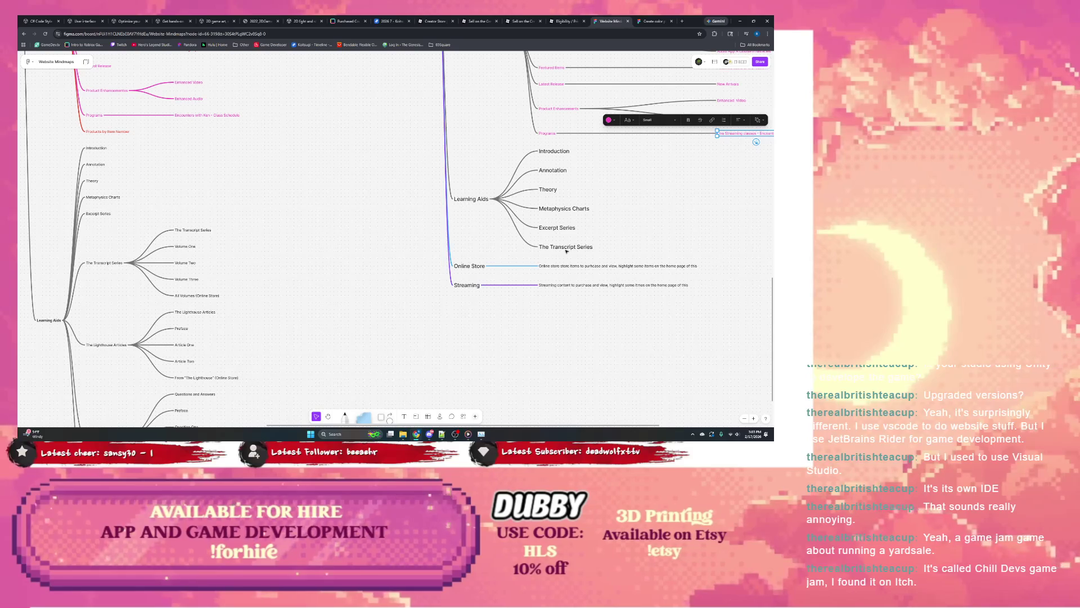
Add The Transcript Series and Volume One child nodes under The Transcript Series, fixing the capitalisation.
click(597, 248)
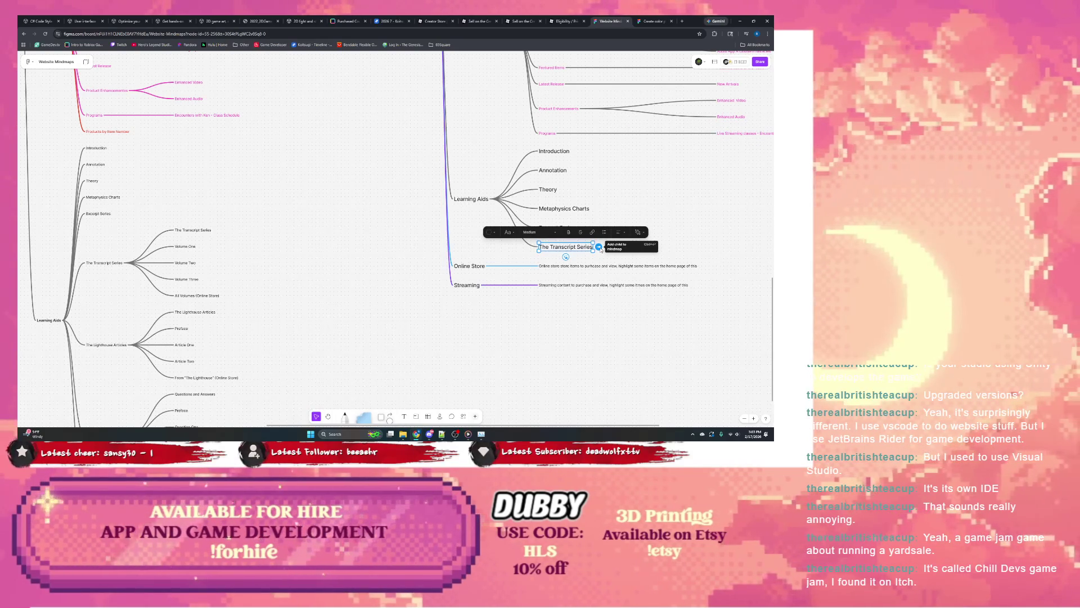
click(598, 247)
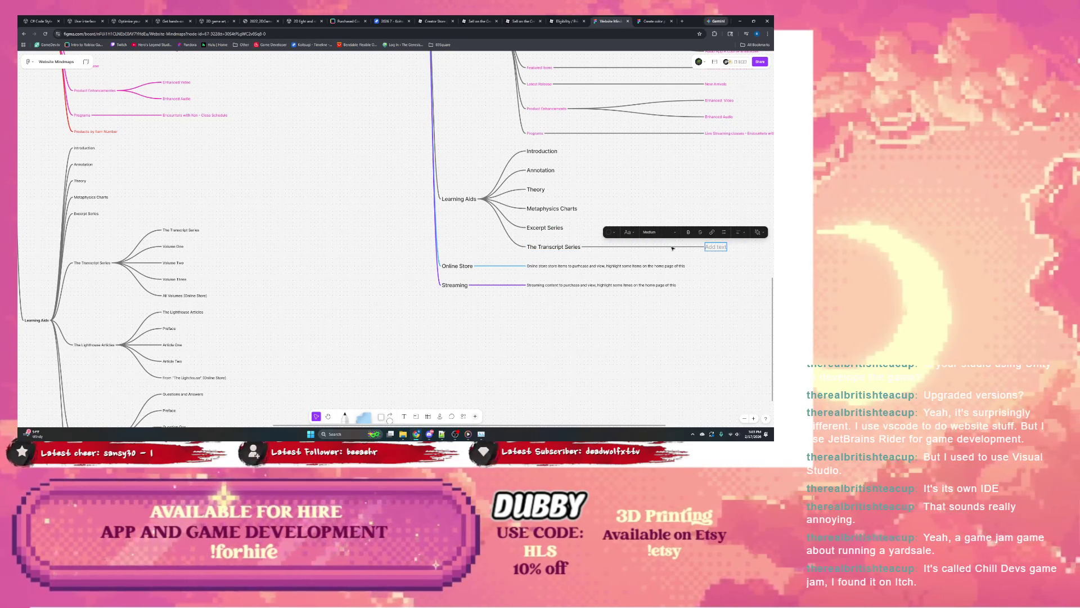
text(The Tra)
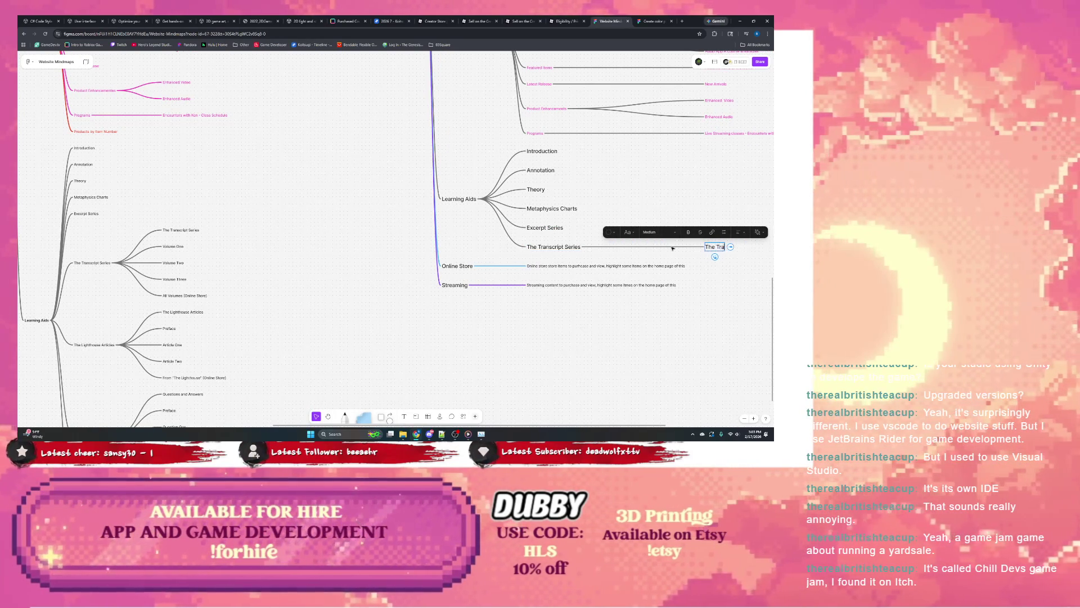
text(nscript Serie)
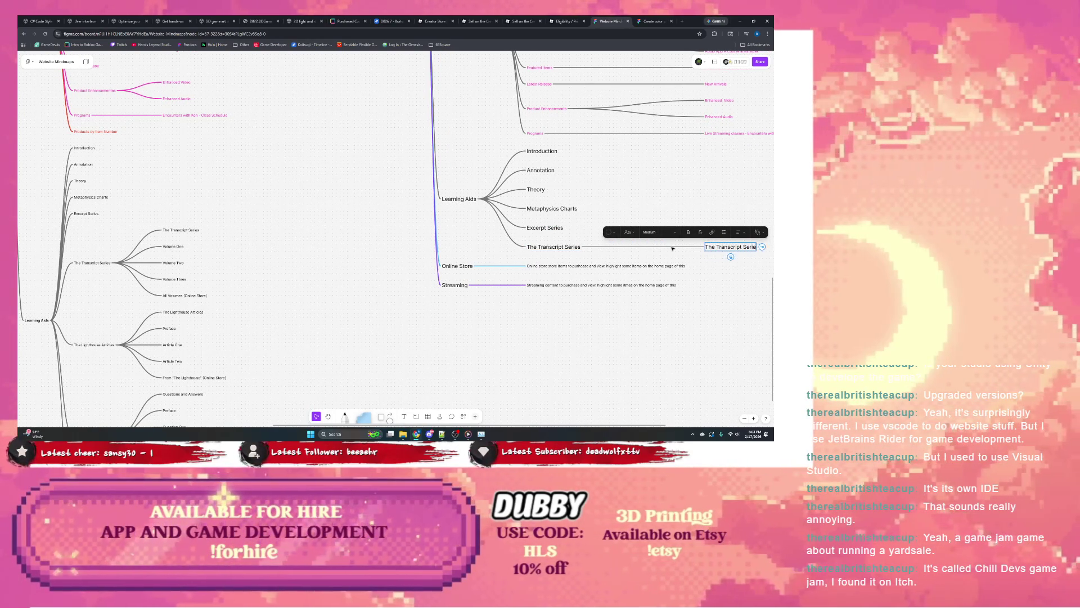
text(es)
key(Return)
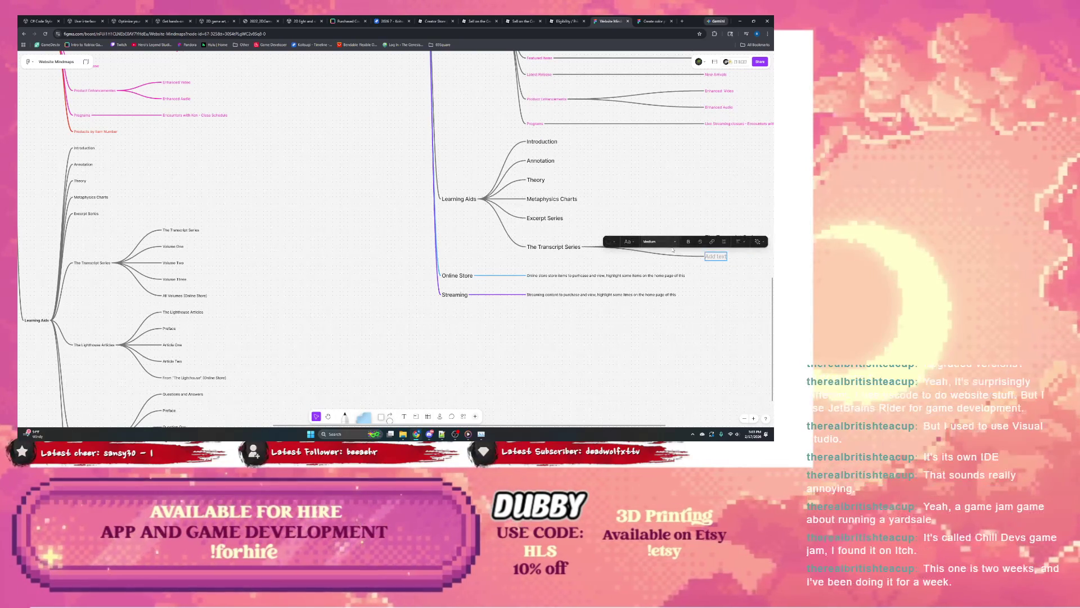
text(Volumen)
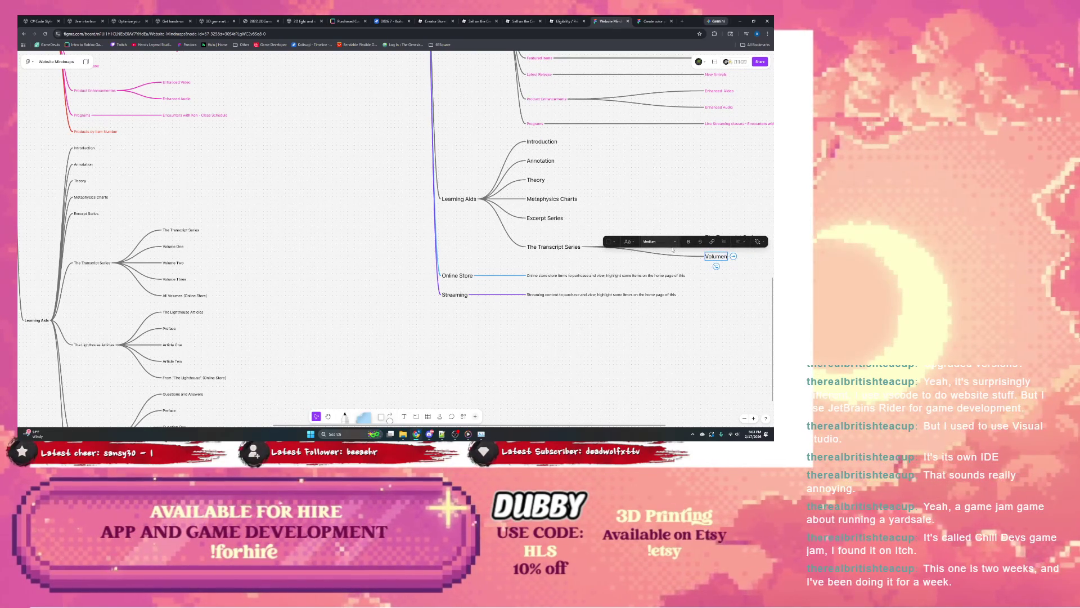
text( 1)
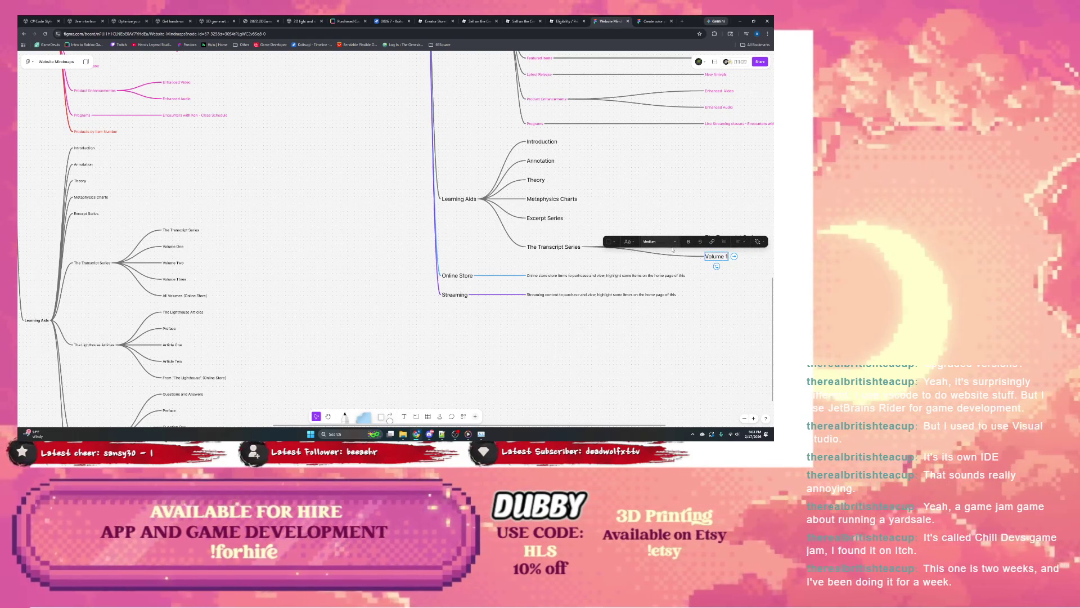
key(Return)
text(vOLU)
key(BackSpace)
key(BackSpace)
key(BackSpace)
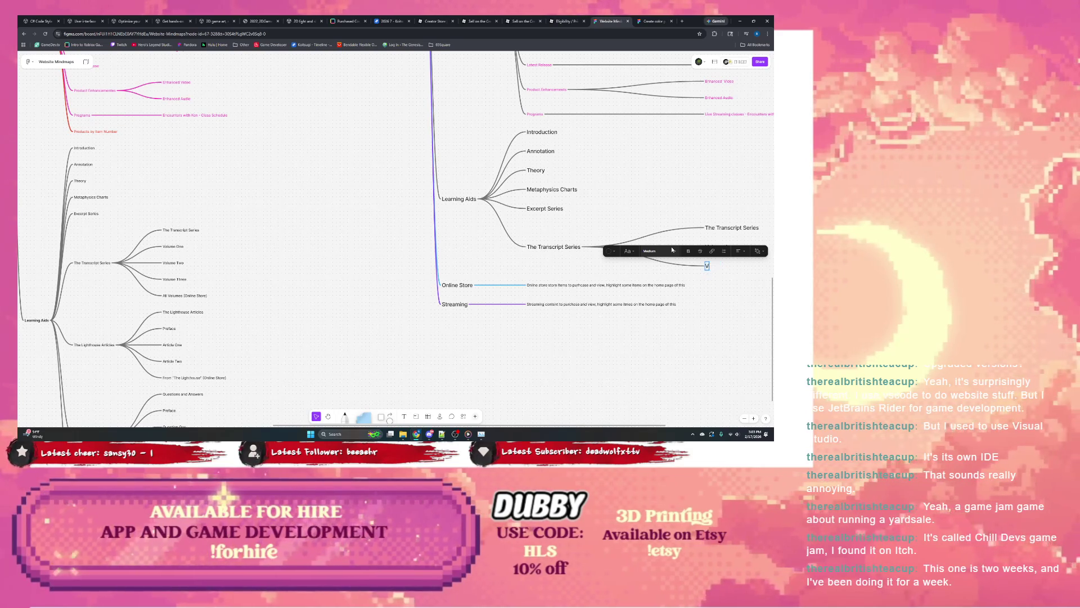
text(Volume Two)
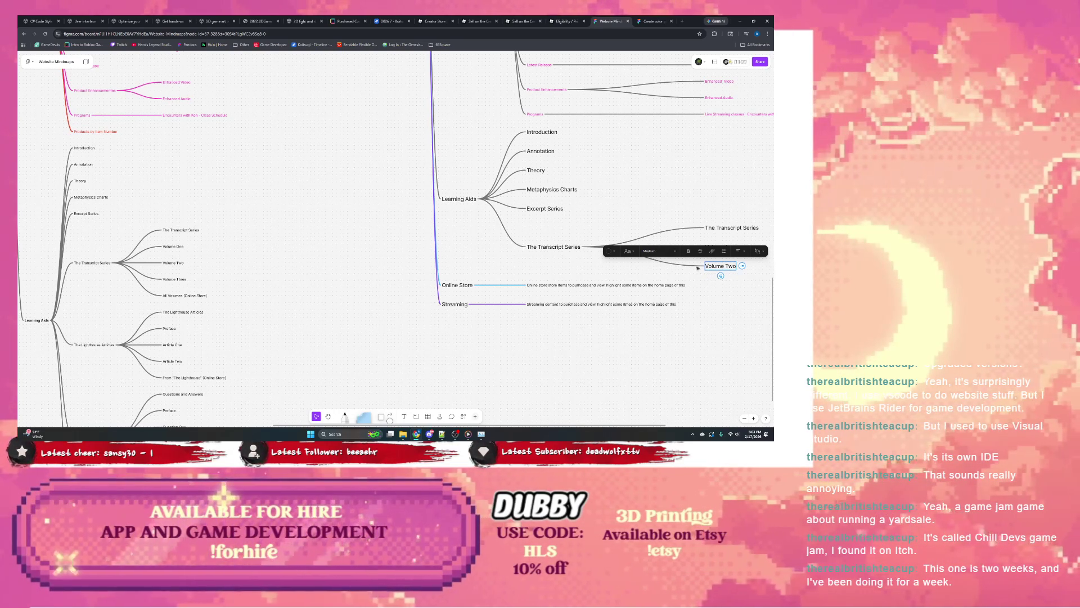
click(711, 238)
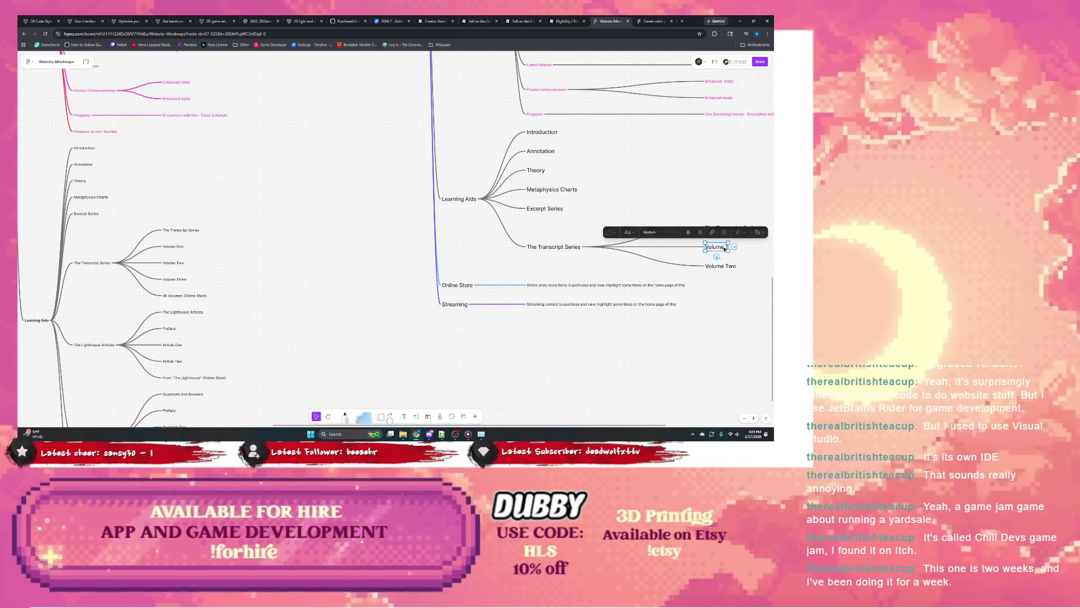
text(Volume)
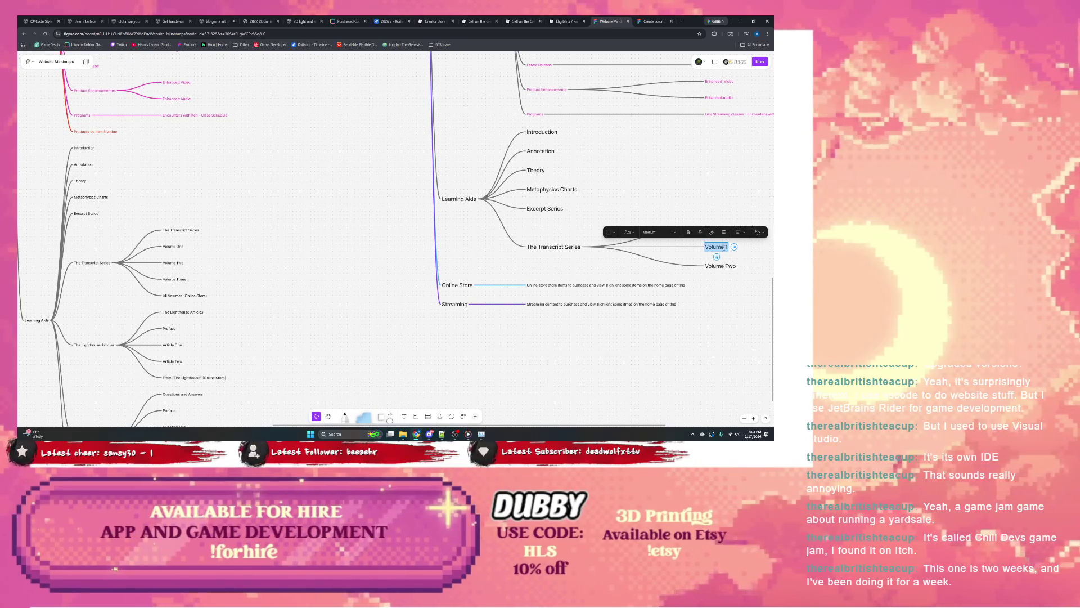
text(Volume)
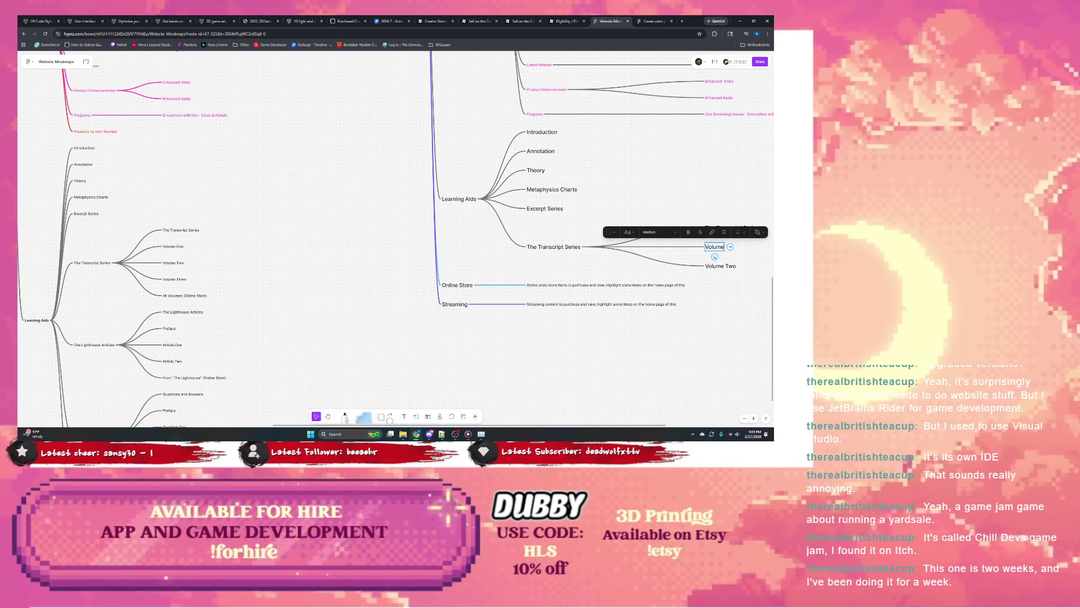
text( One)
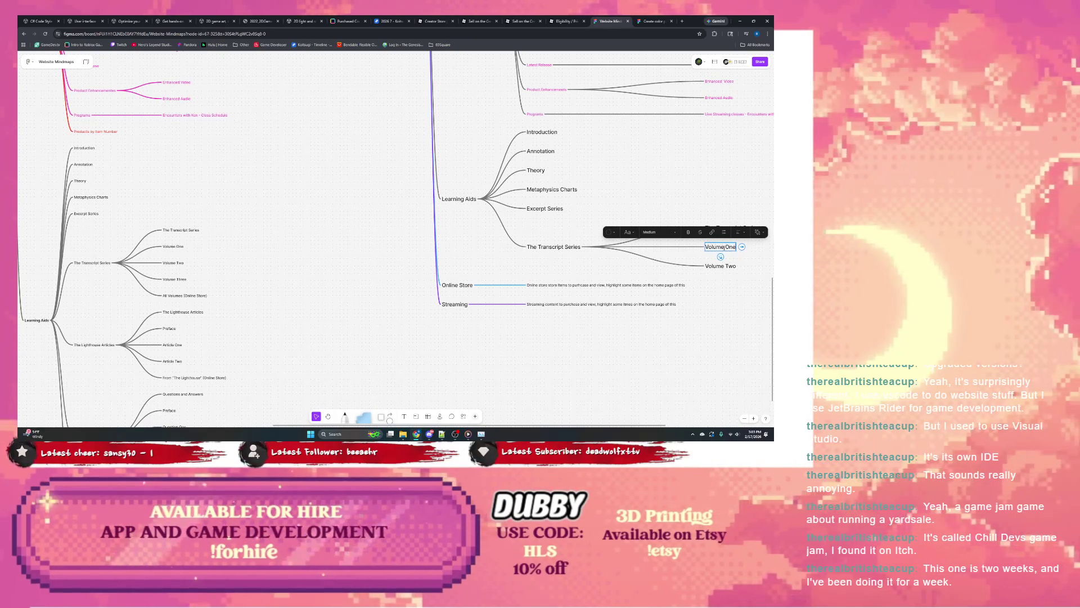
Add the remaining volume nodes and All Volumes (Online Store) below Volume Two.
click(720, 257)
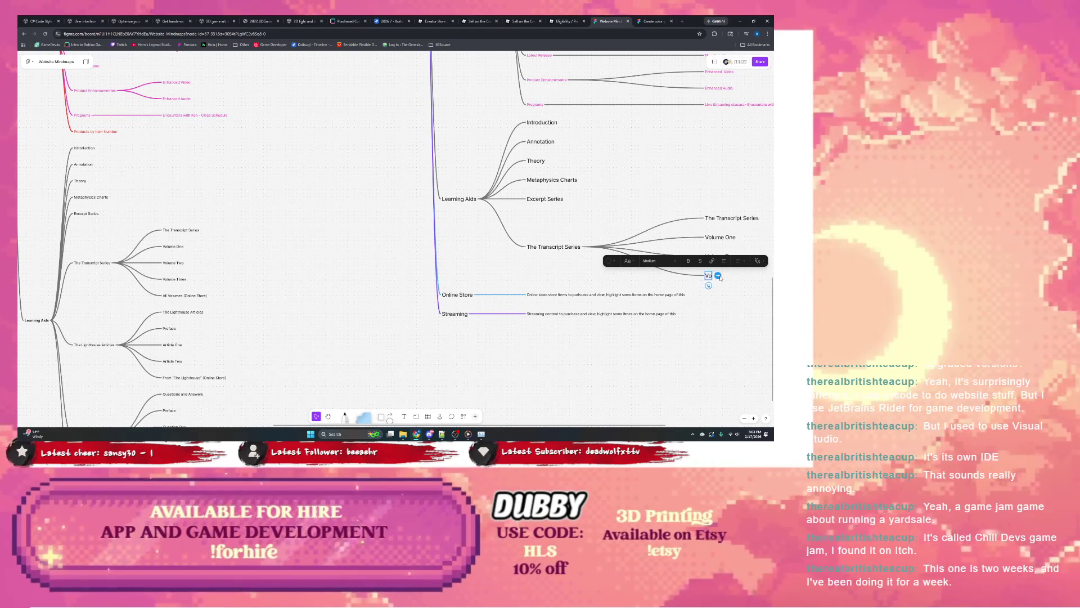
text(Volume)
text( Two)
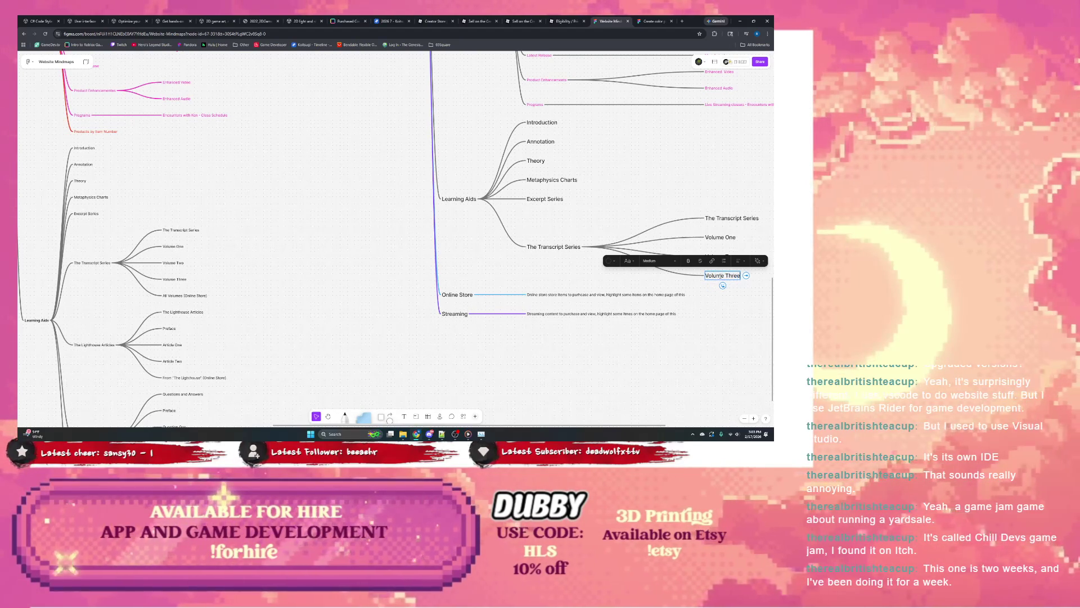
key(Return)
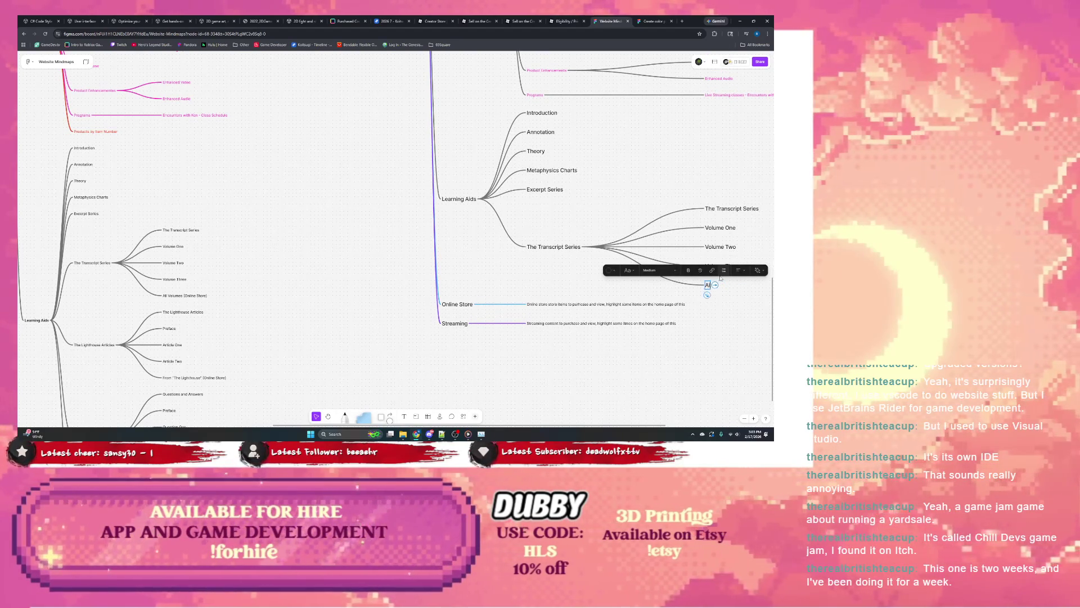
text(All Volumes)
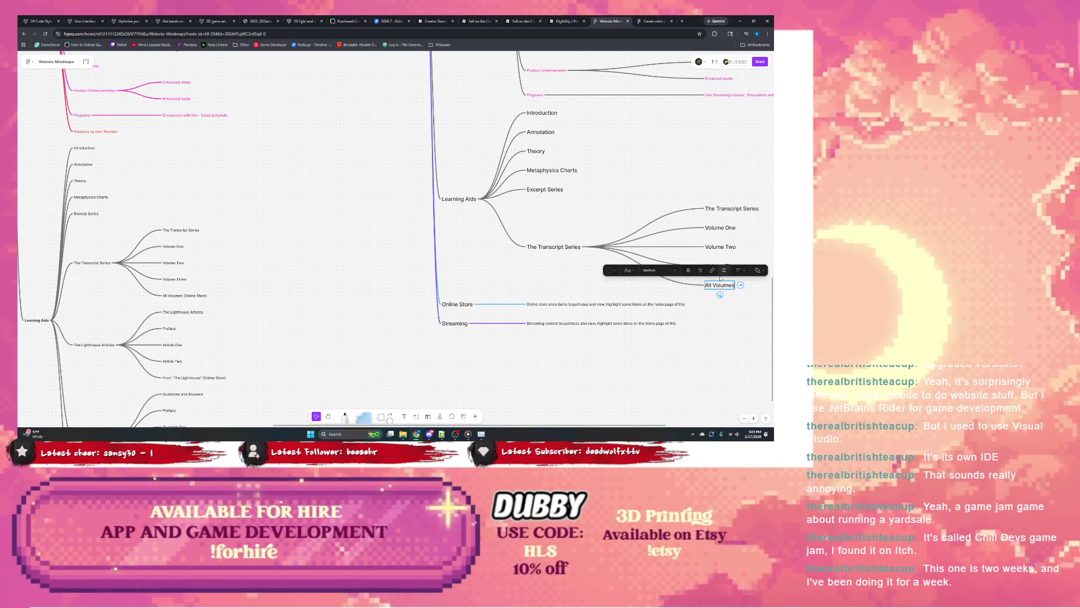
text( (Online Store))
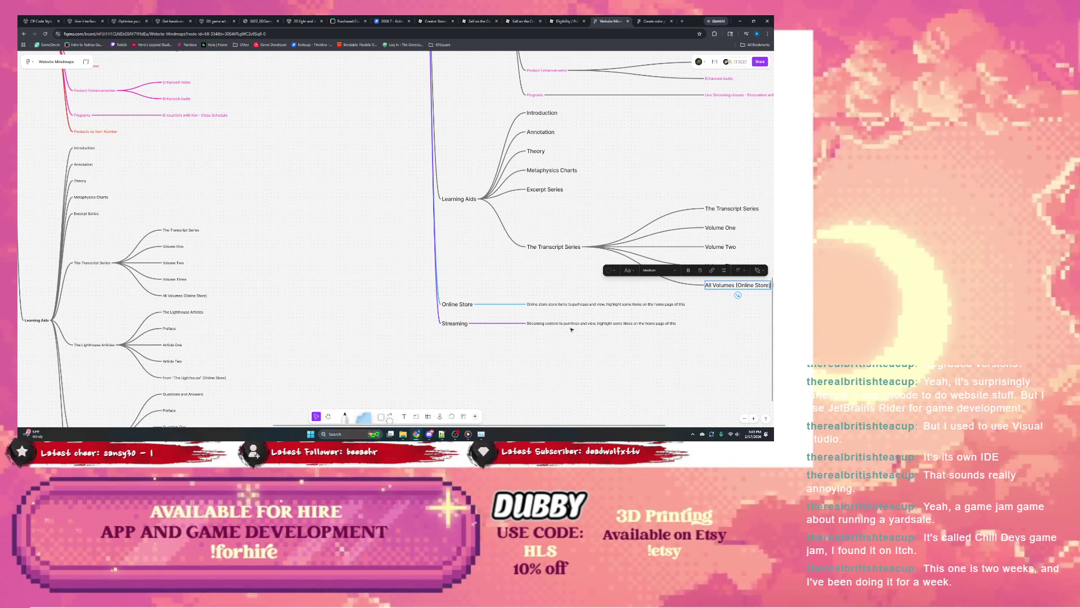
scroll(557, 295, down, 2)
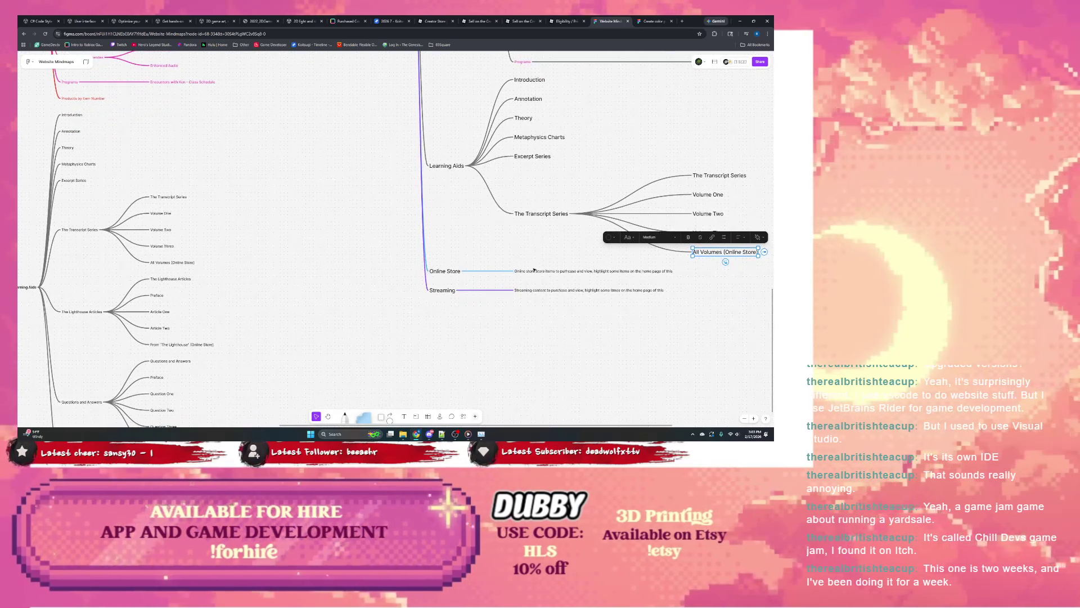
Add The Lighthouse Articles, Questions and Answers and Youtube Videos as siblings under Learning Aids.
click(565, 214)
key(Return)
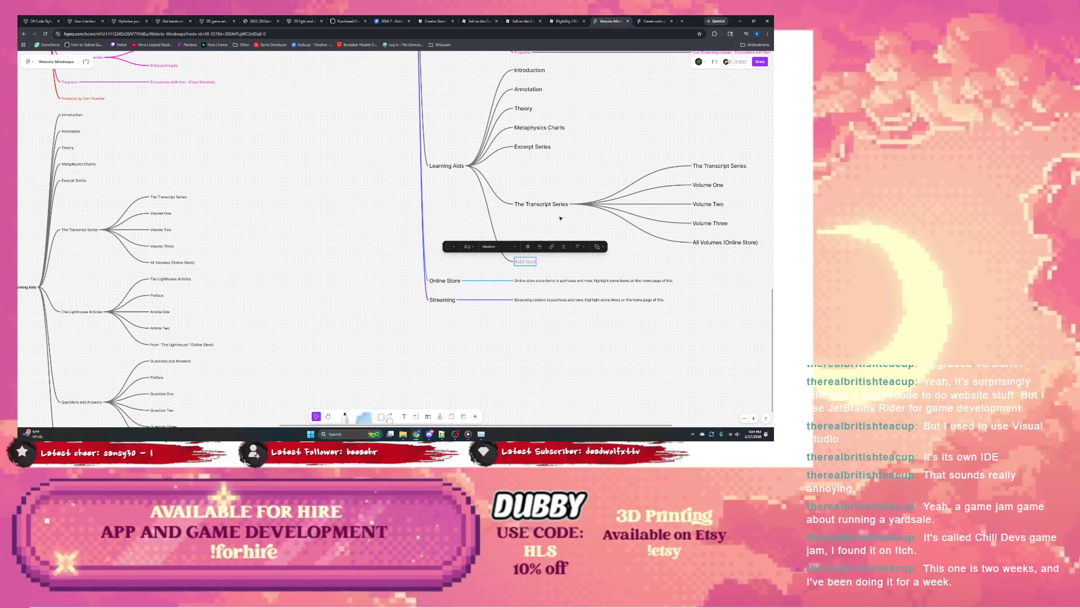
text(The Light)
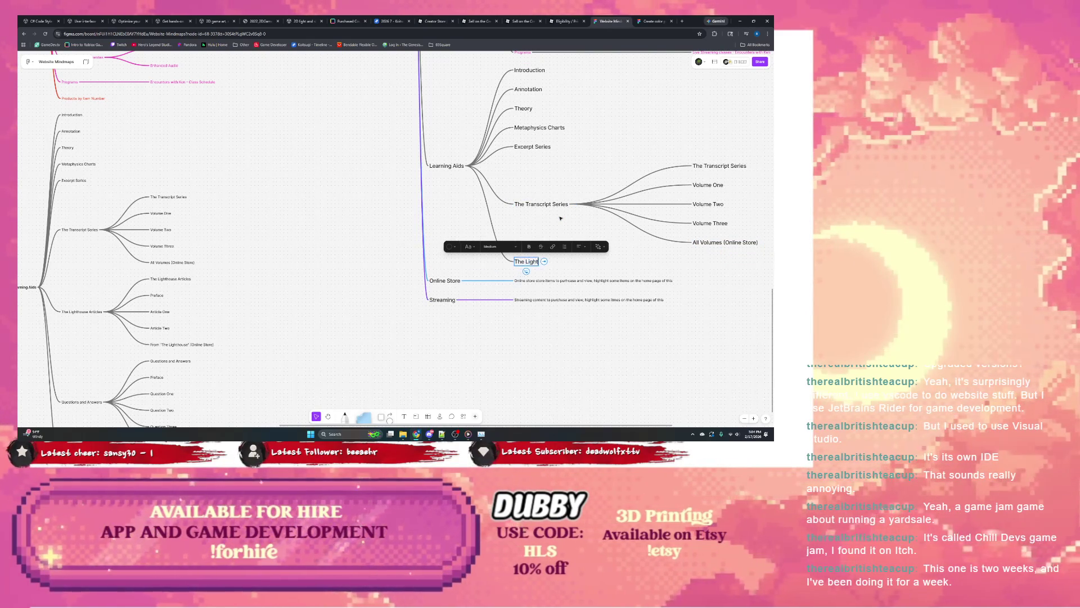
text(house Arti)
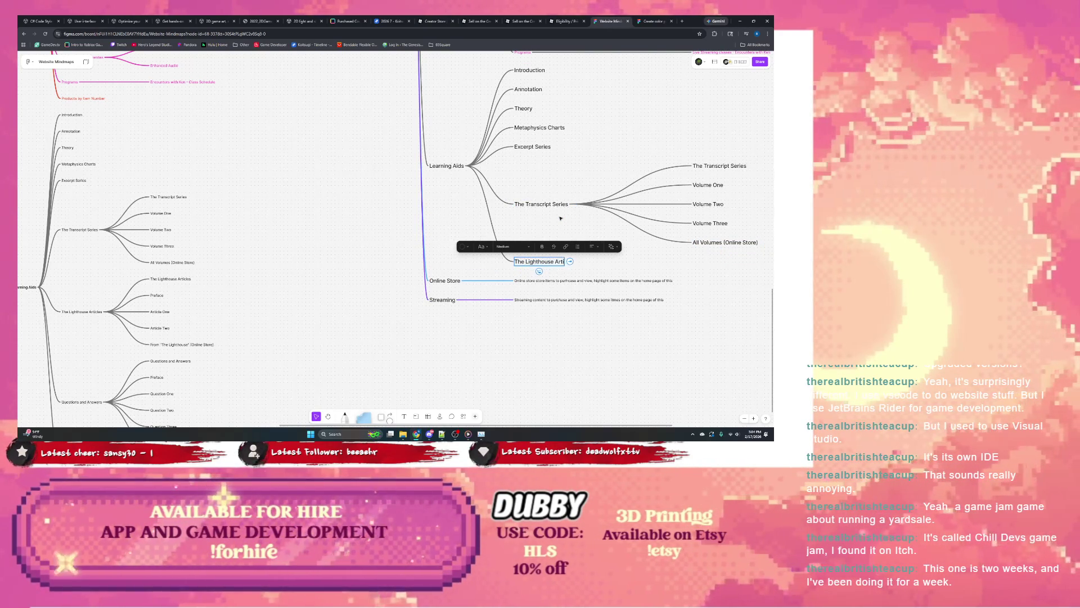
text(cles)
key(Return)
text(Questions and Answers)
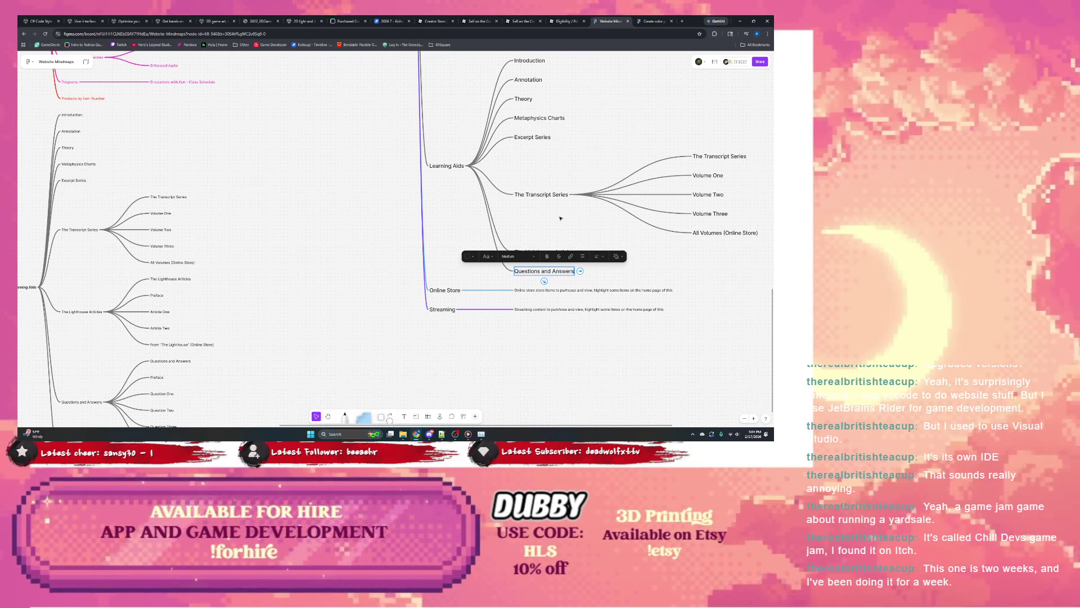
scroll(559, 218, down, 2)
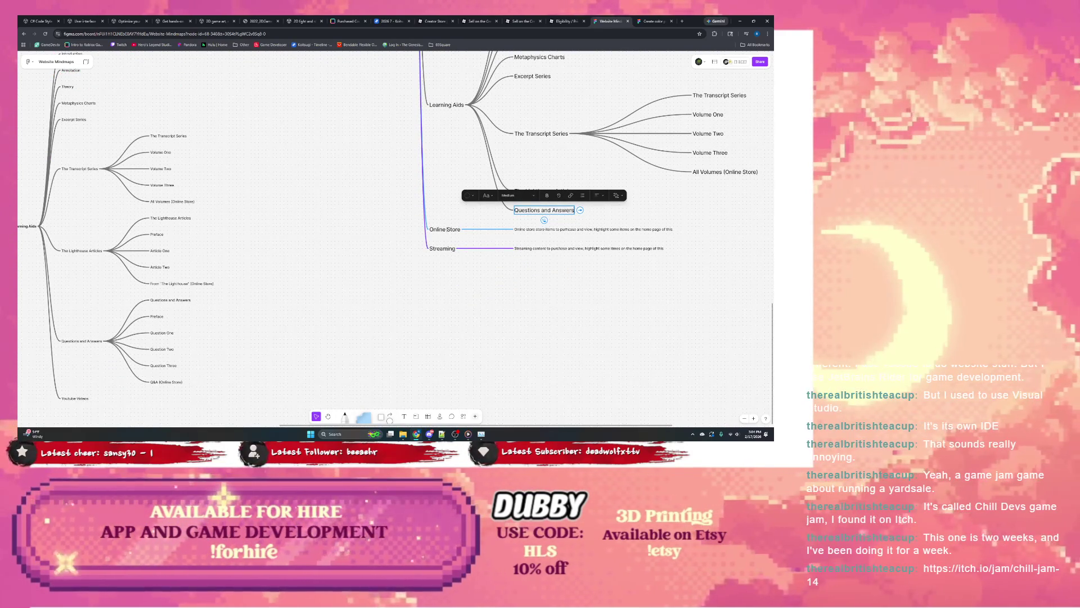
key(Return)
text(Youtube Videos)
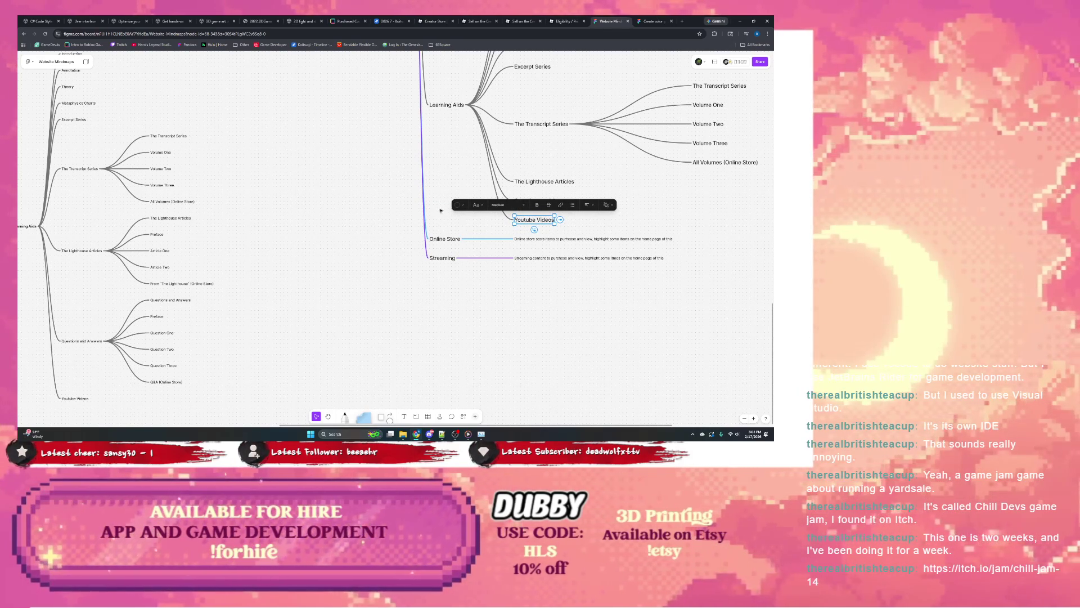
click(556, 182)
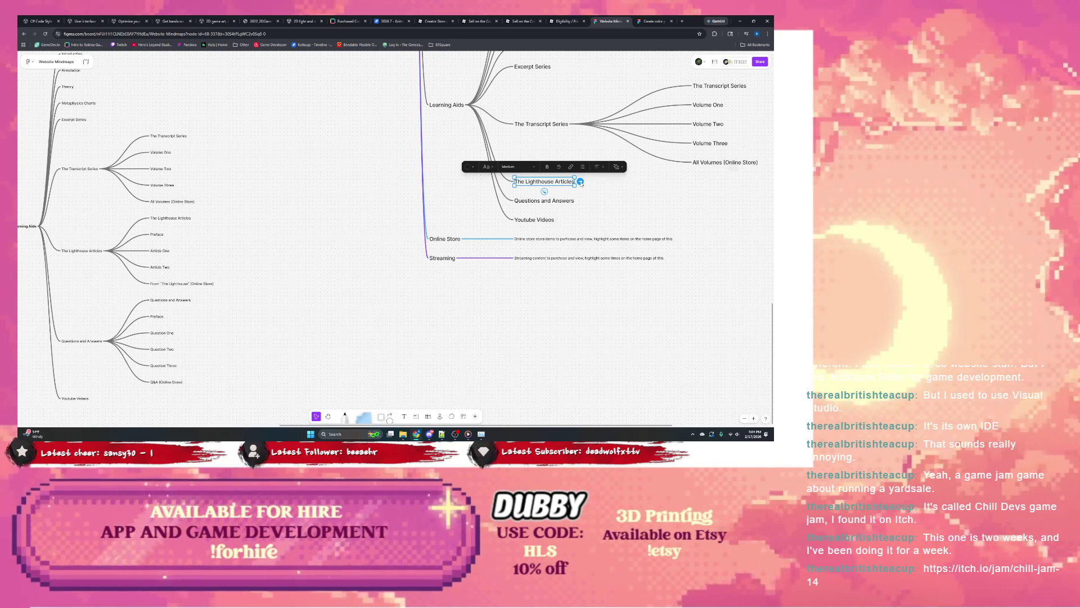
Add a first named child to The Lighthouse Articles and an empty second child.
click(580, 183)
text(The)
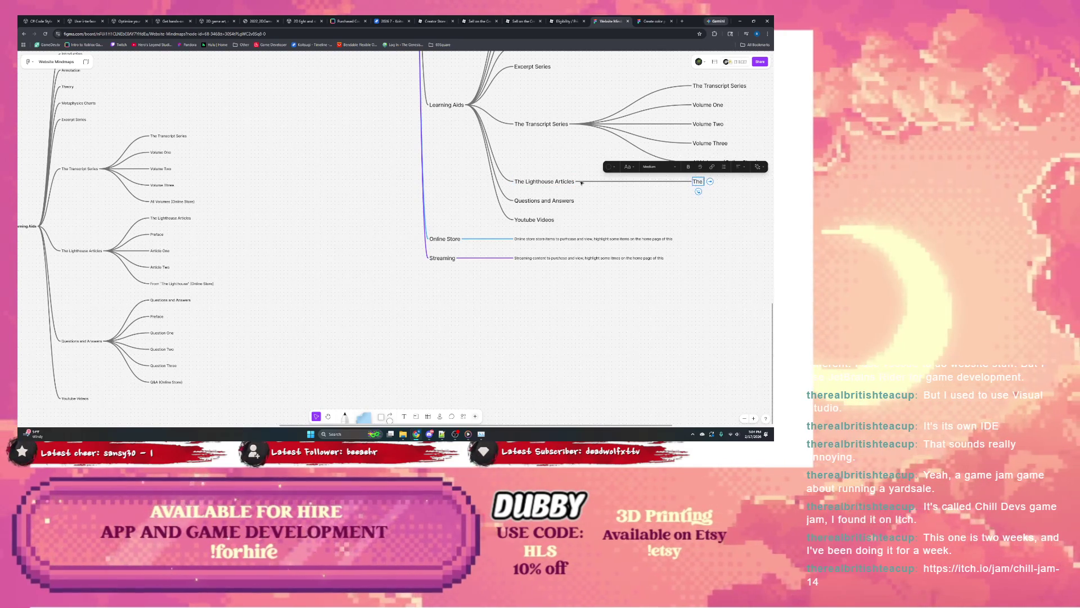
text( Lighthou)
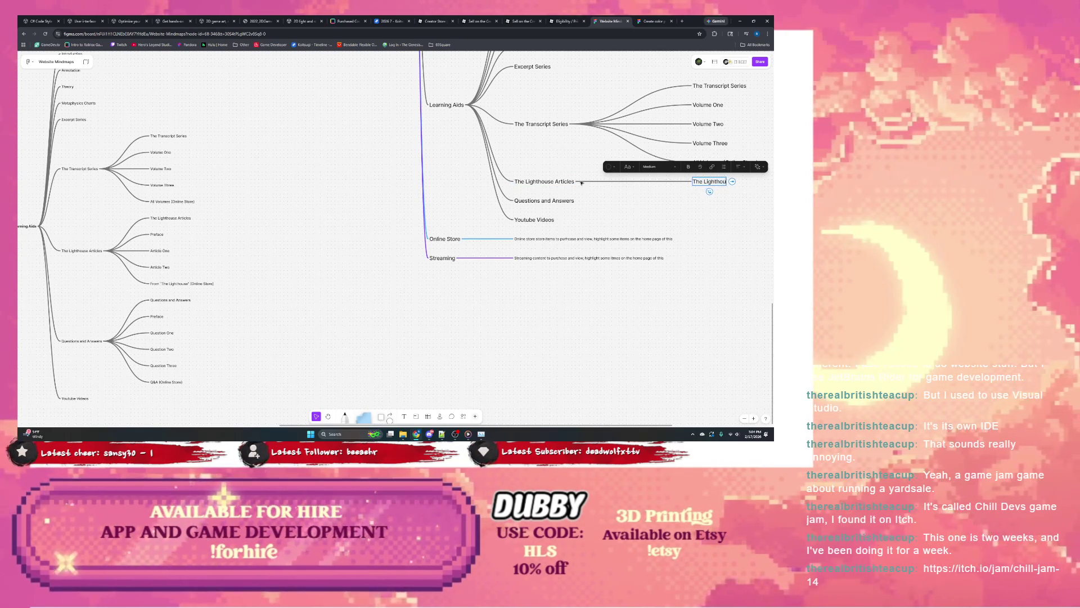
text(se Articles)
key(Return)
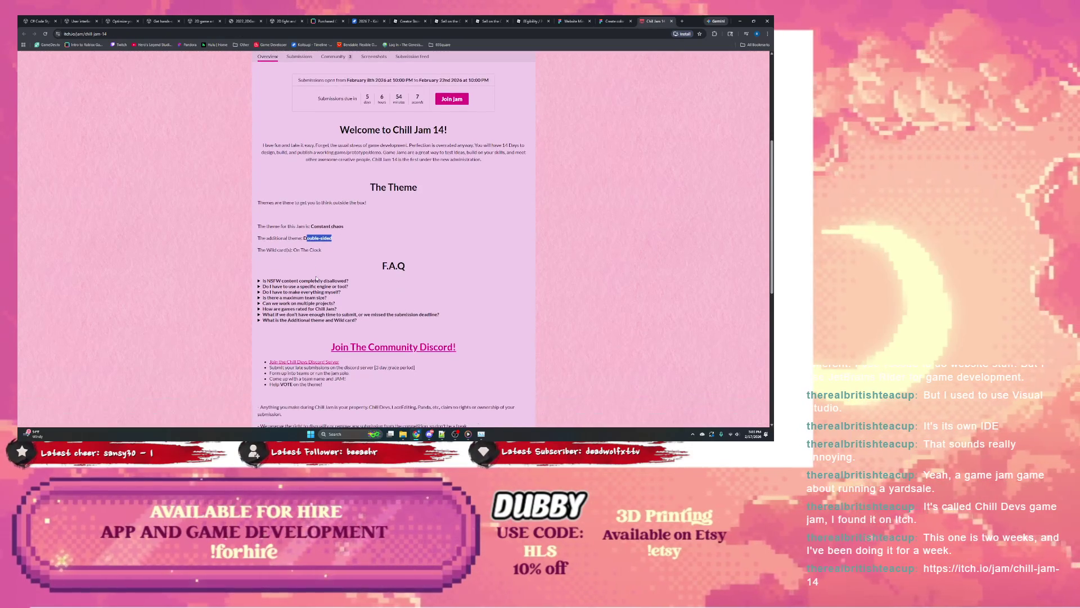
drag(305, 233, 332, 234)
scroll(285, 277, down, 2)
scroll(282, 277, down, 2)
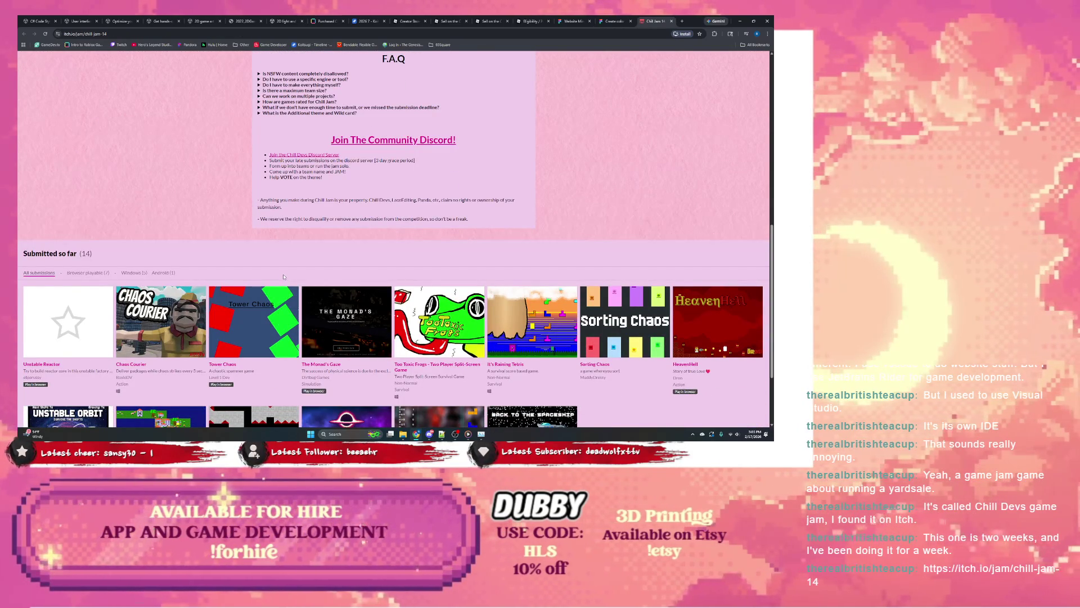
scroll(283, 276, up, 3)
scroll(284, 275, up, 3)
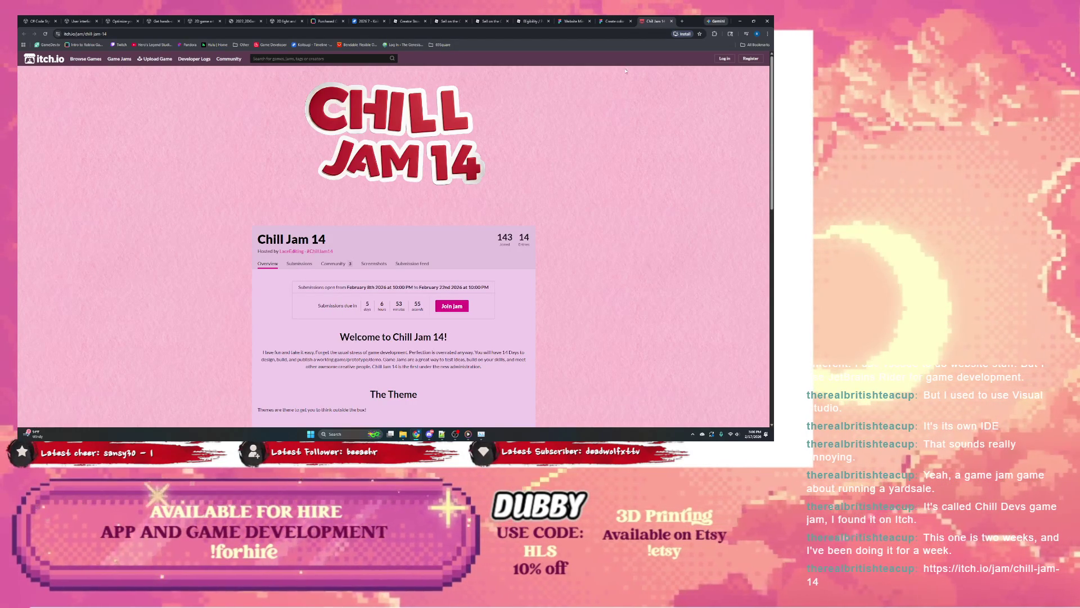
Switch from the itch.io Chill Jam 14 tab back to the Website Mindmaps board.
click(616, 21)
click(574, 21)
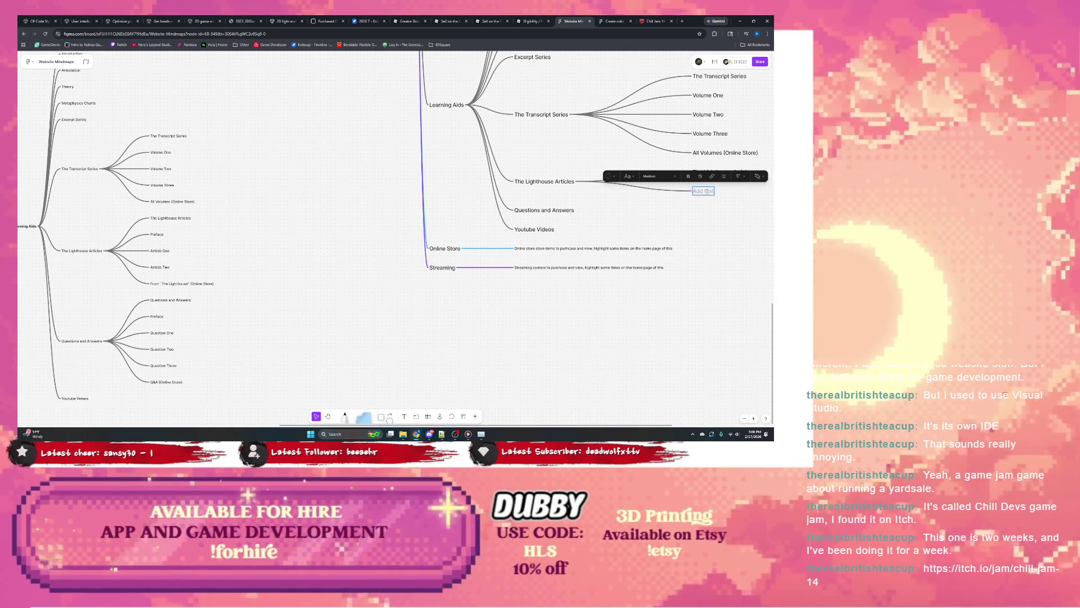
text(Pro)
text(face)
Fill The Lighthouse Articles children: Preface, Article One, Article Two and an Online Store item.
key(Return)
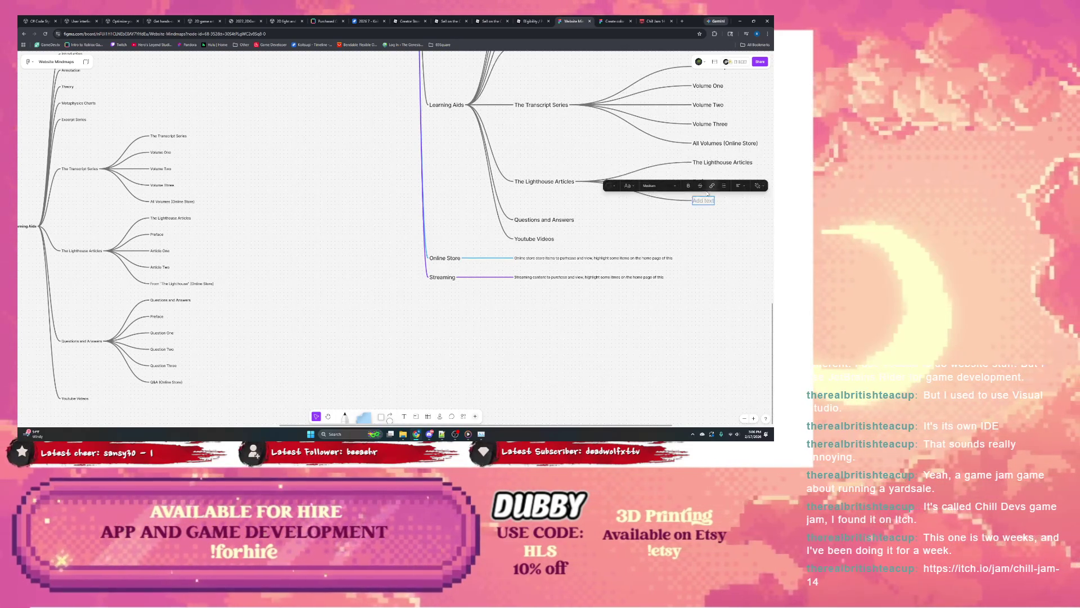
text(Article One)
key(Return)
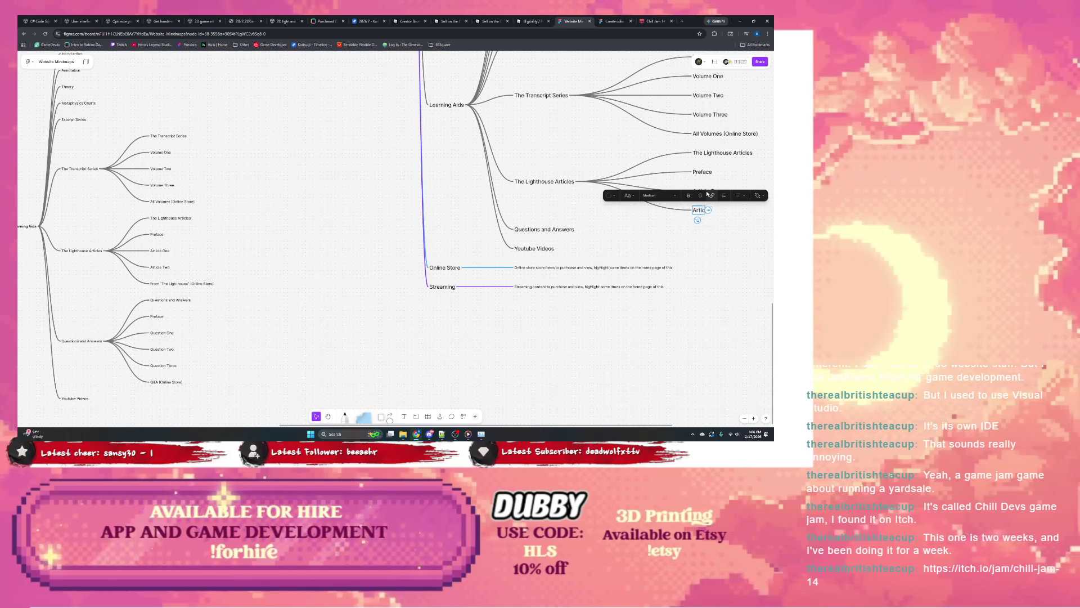
text(cle Two)
key(Return)
text(From "The Lighthouse")
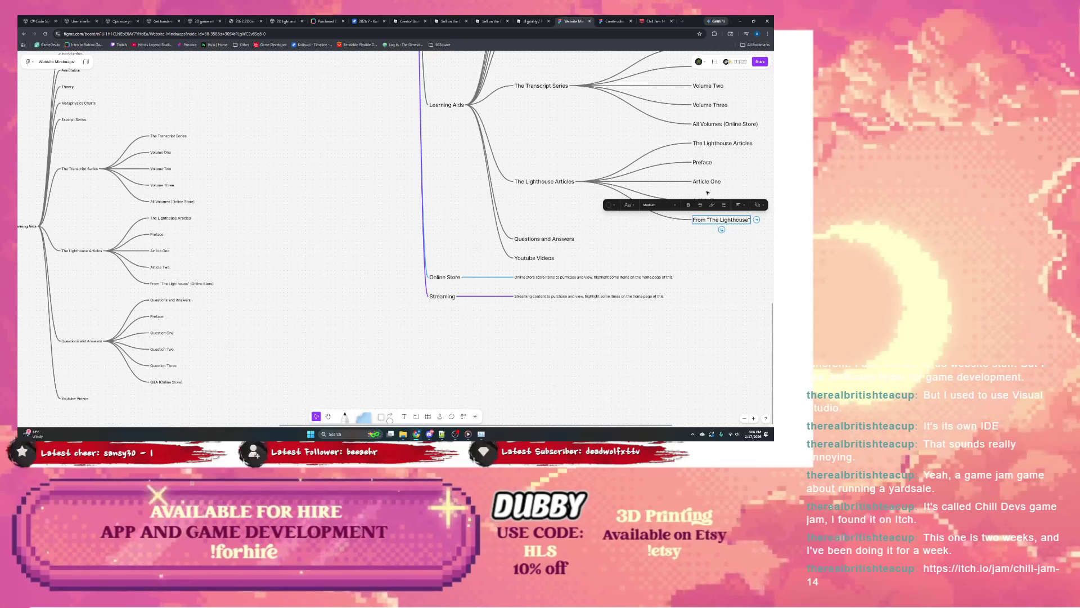
text( (Online S)
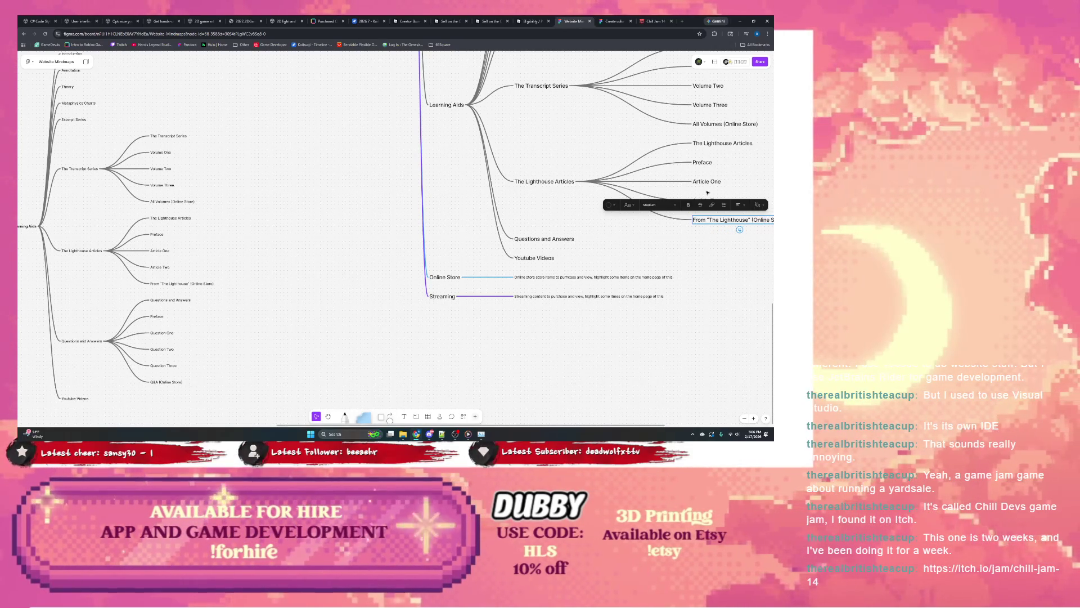
Give Questions and Answers children: Preface, Question One, Two, Three and Q&A (Online Store).
click(580, 240)
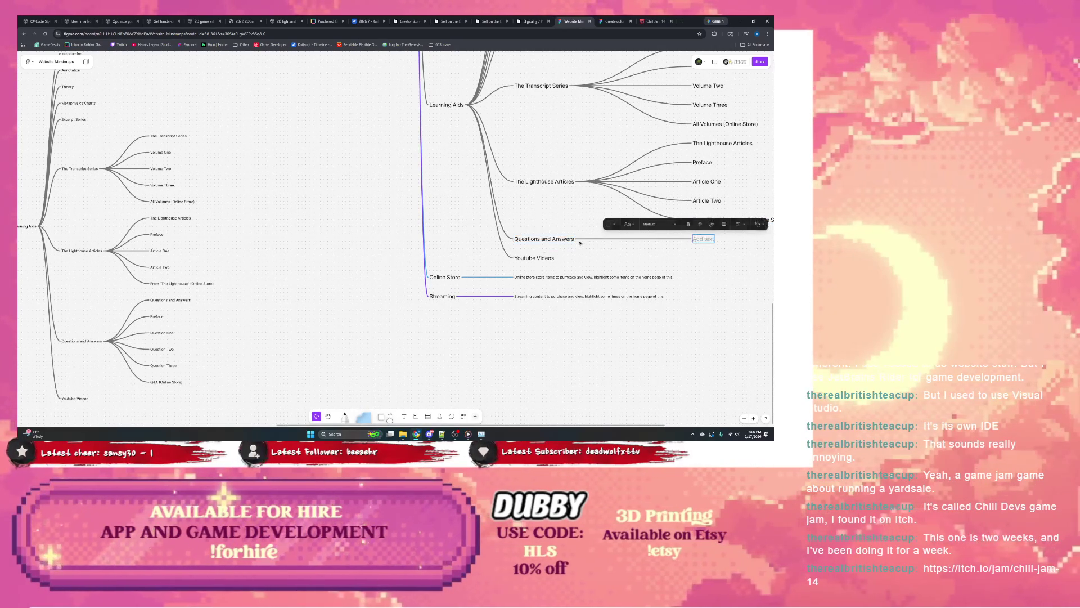
text(Questions)
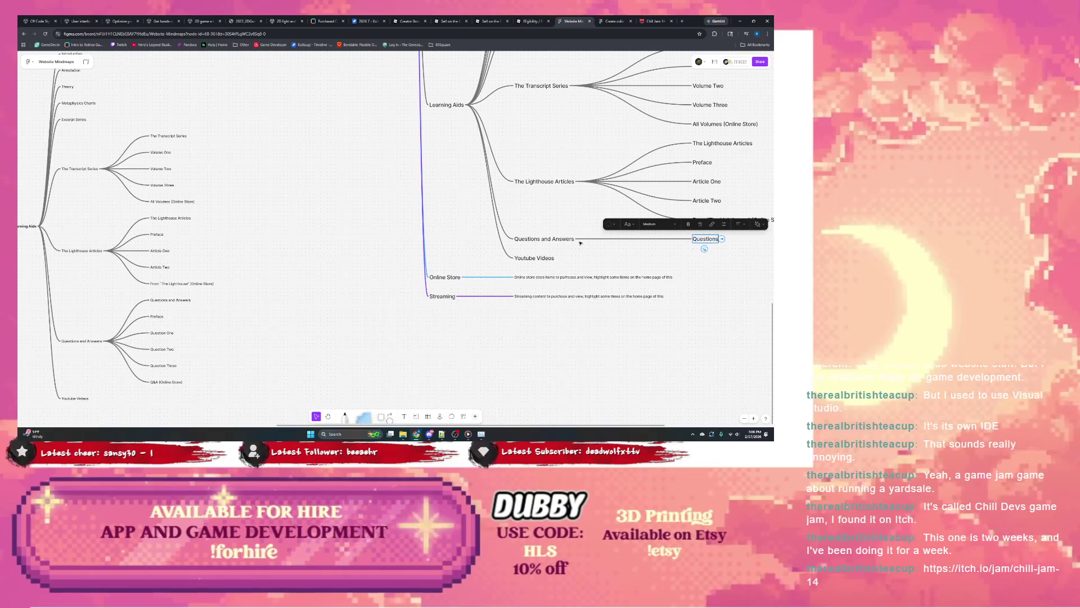
text( and Answers)
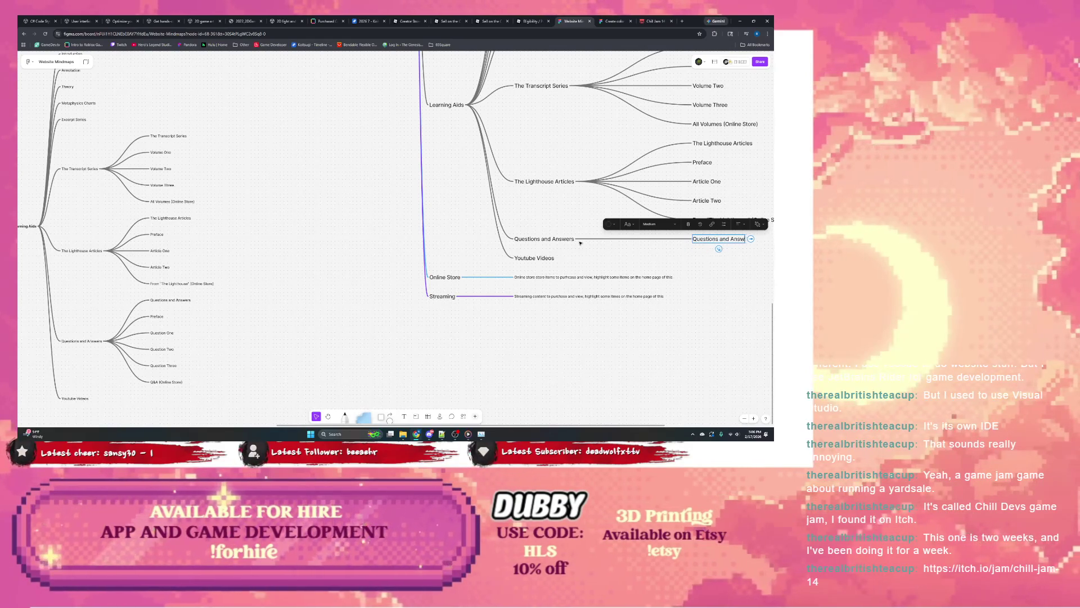
key(Return)
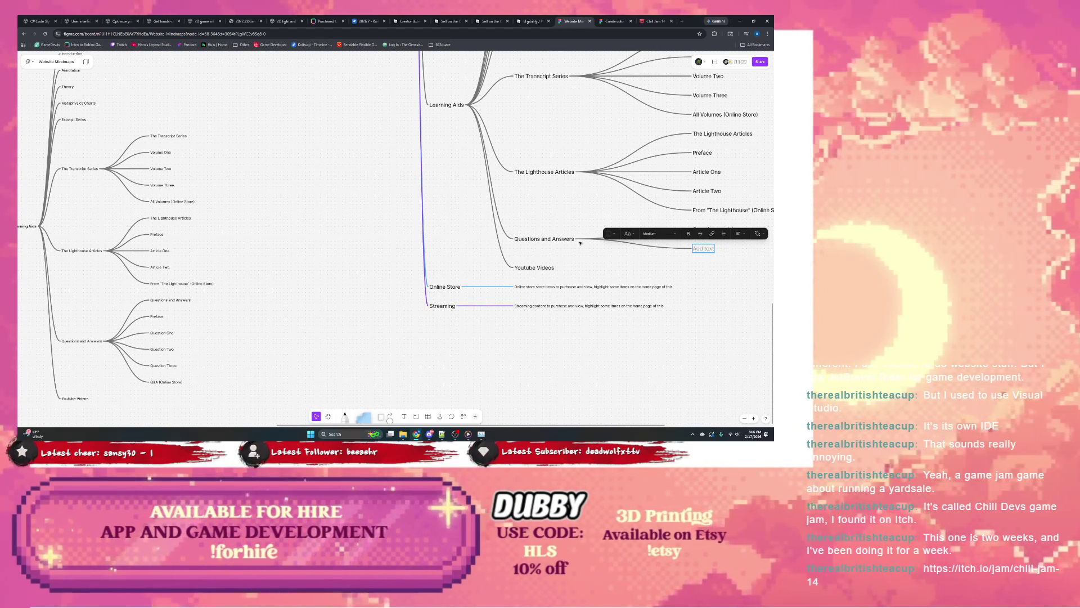
text(Preface)
key(Return)
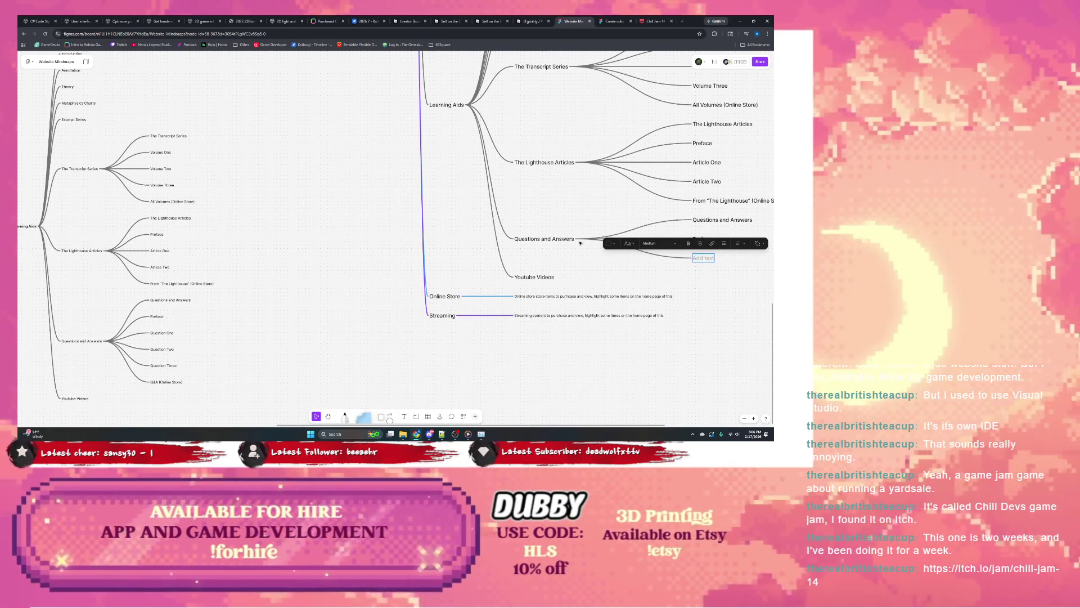
text(Question)
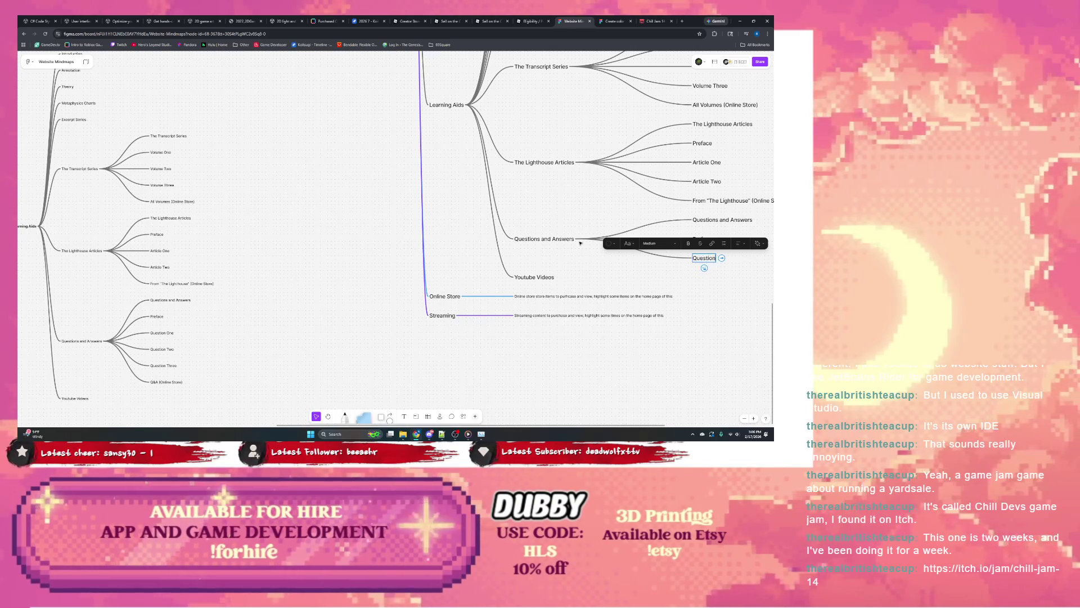
text( One)
key(Return)
text(Question Two)
key(Return)
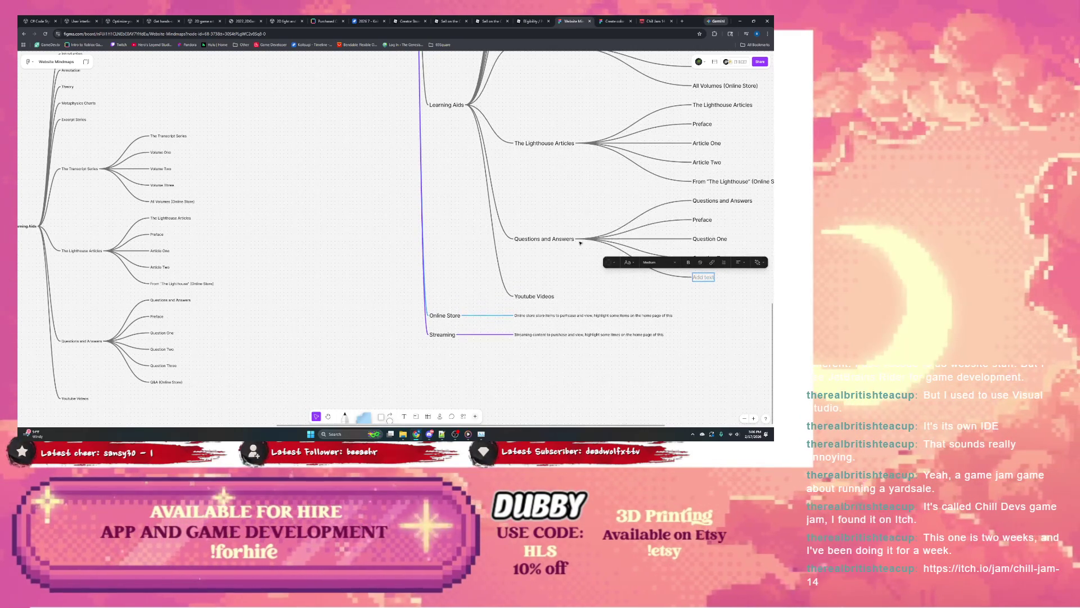
text(Question Three)
key(Return)
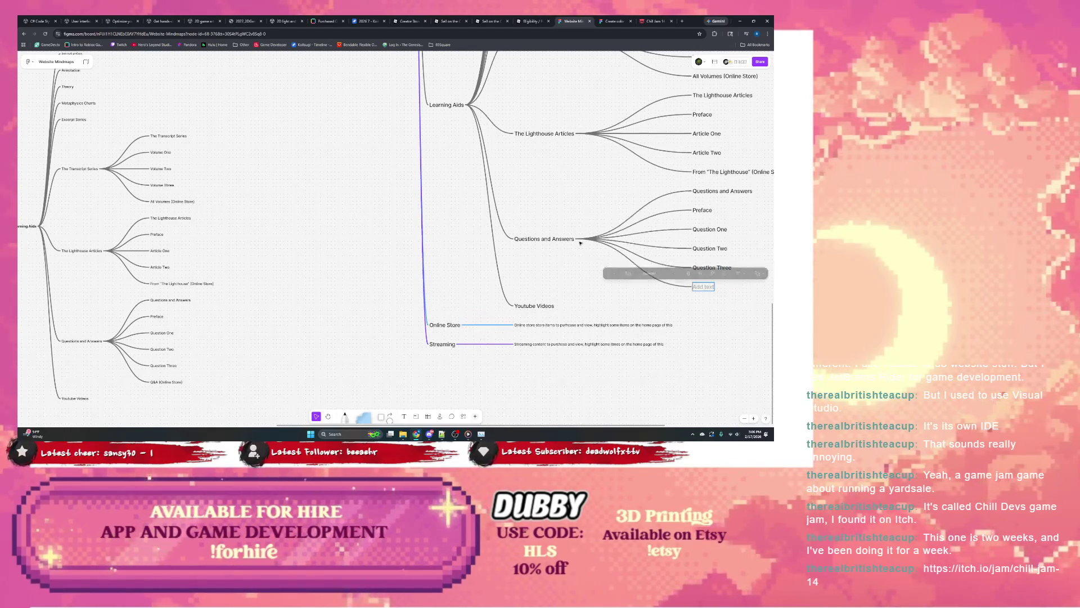
text(Q&A)
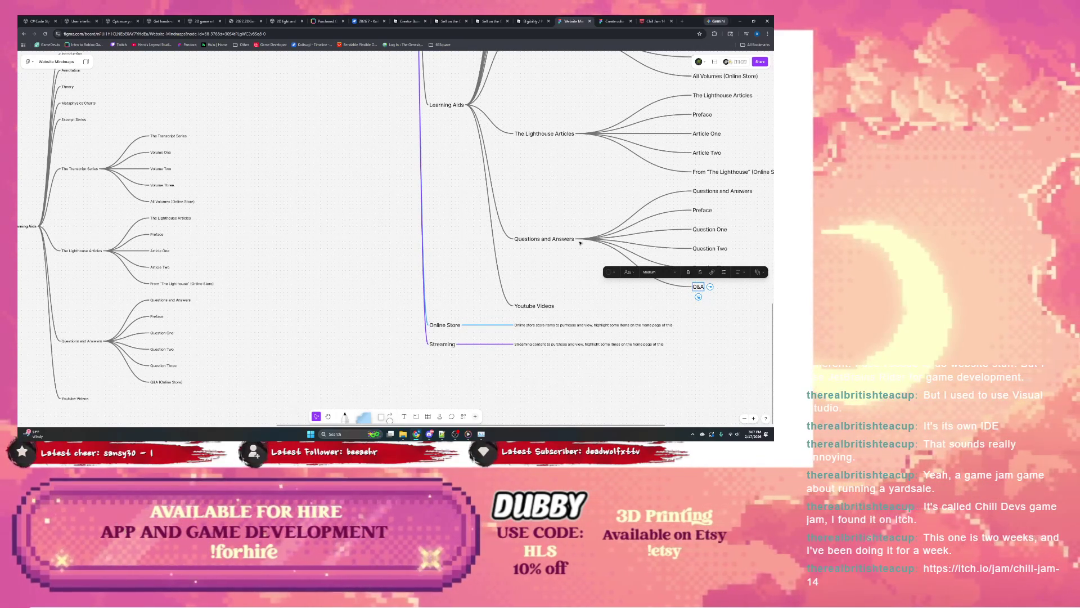
text( (Online)
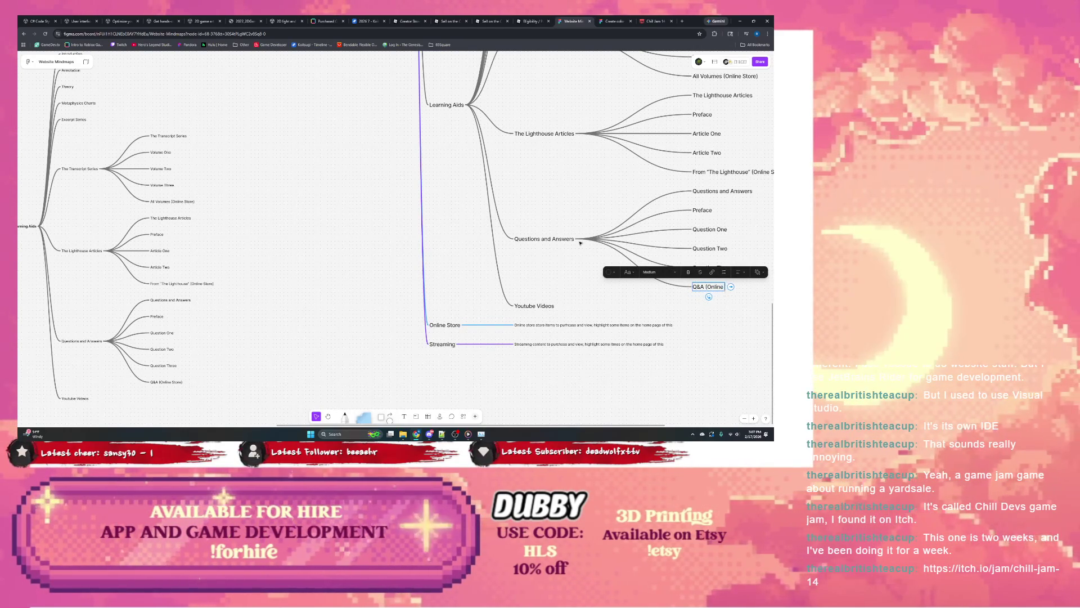
text( Store))
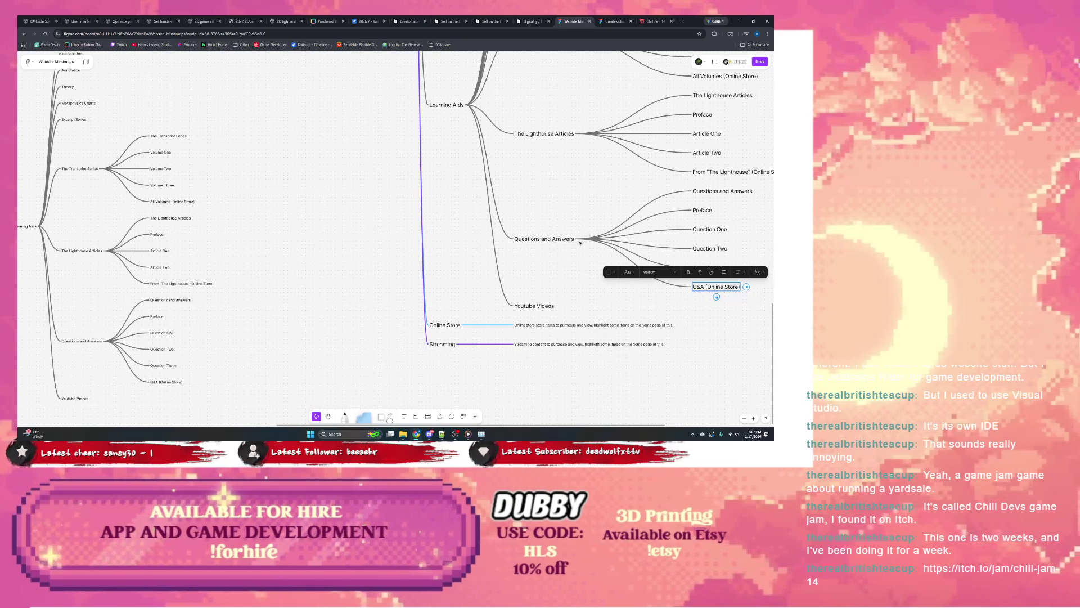
click(580, 242)
scroll(528, 279, right, 2)
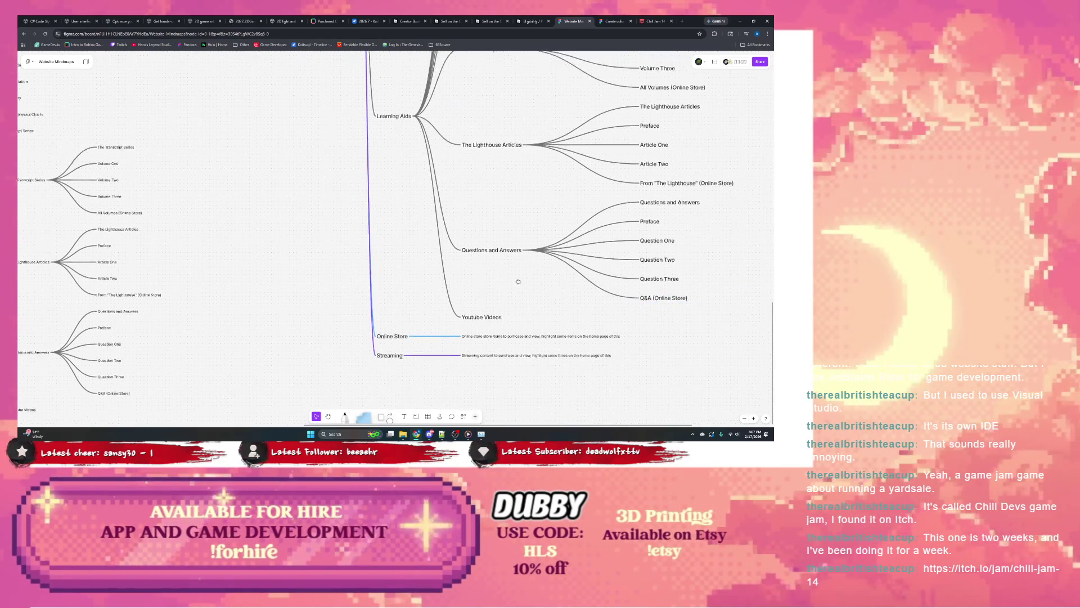
scroll(528, 280, right, 2)
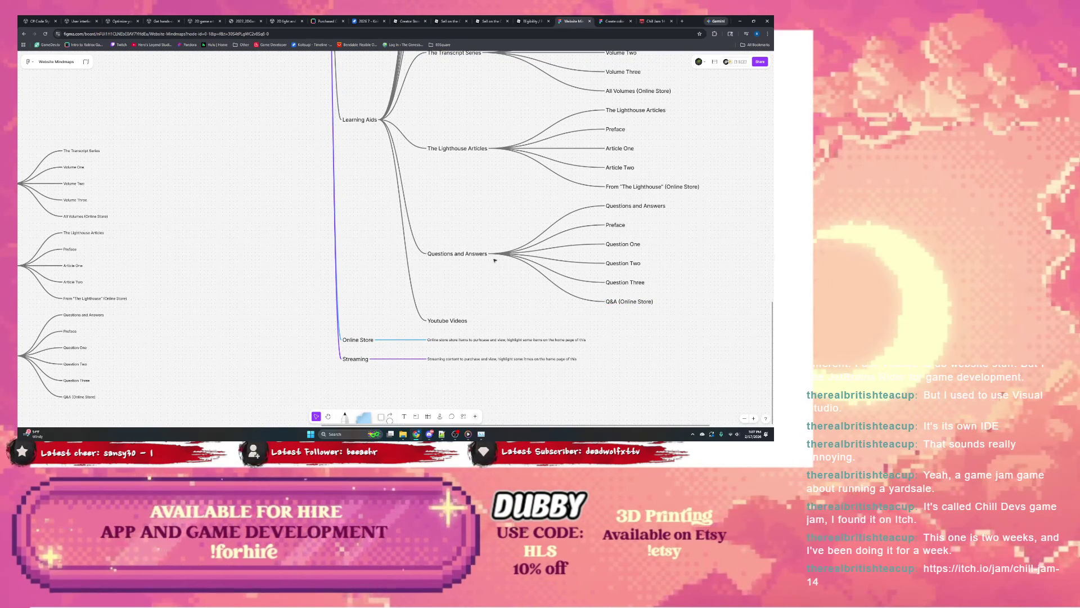
scroll(501, 269, up, 2)
scroll(482, 313, up, 2)
scroll(450, 244, up, 2)
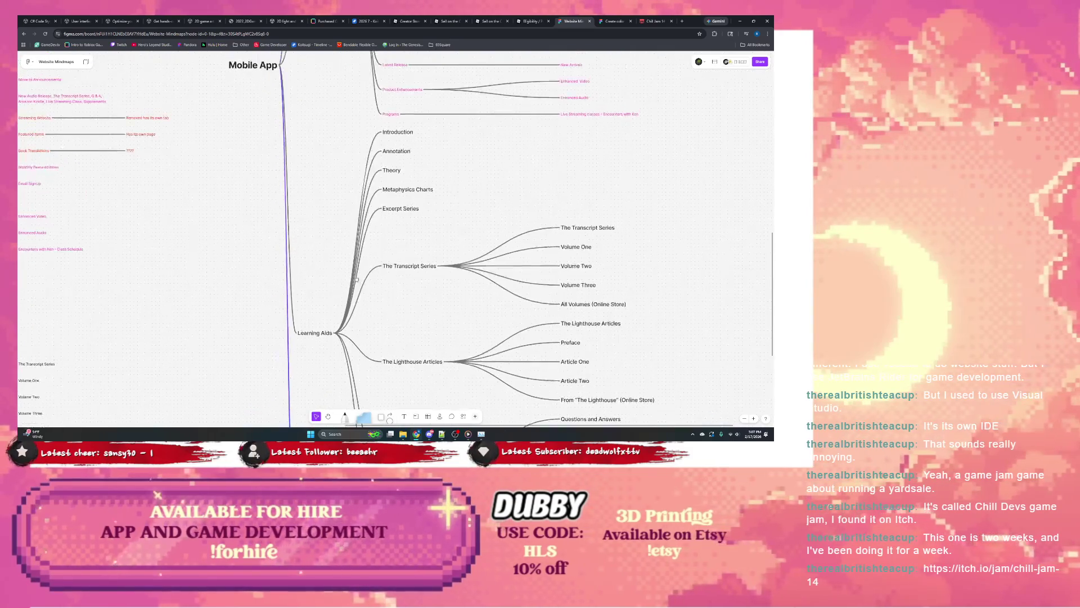
scroll(358, 277, down, 3)
scroll(400, 242, left, 5)
scroll(502, 239, down, 2)
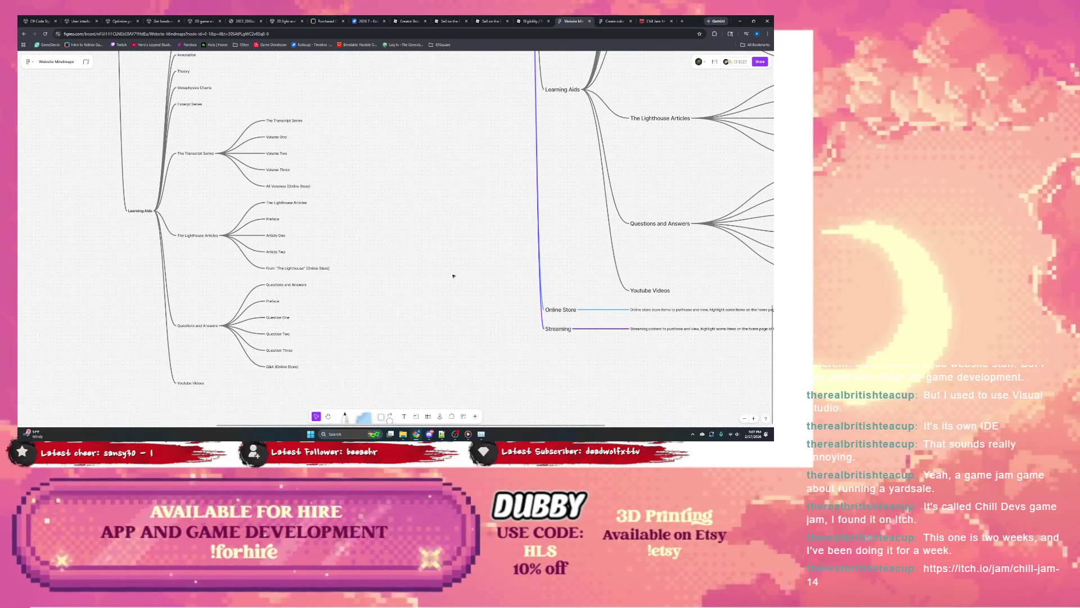
scroll(355, 182, up, 2)
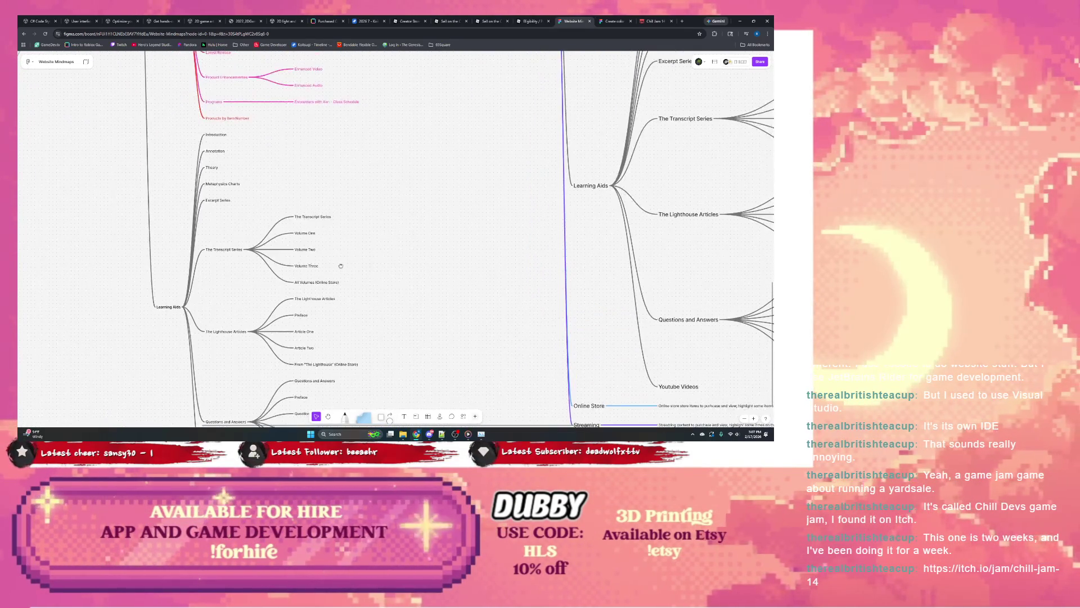
scroll(337, 237, up, 2)
scroll(359, 171, up, 2)
scroll(359, 170, down, 2)
scroll(357, 164, up, 2)
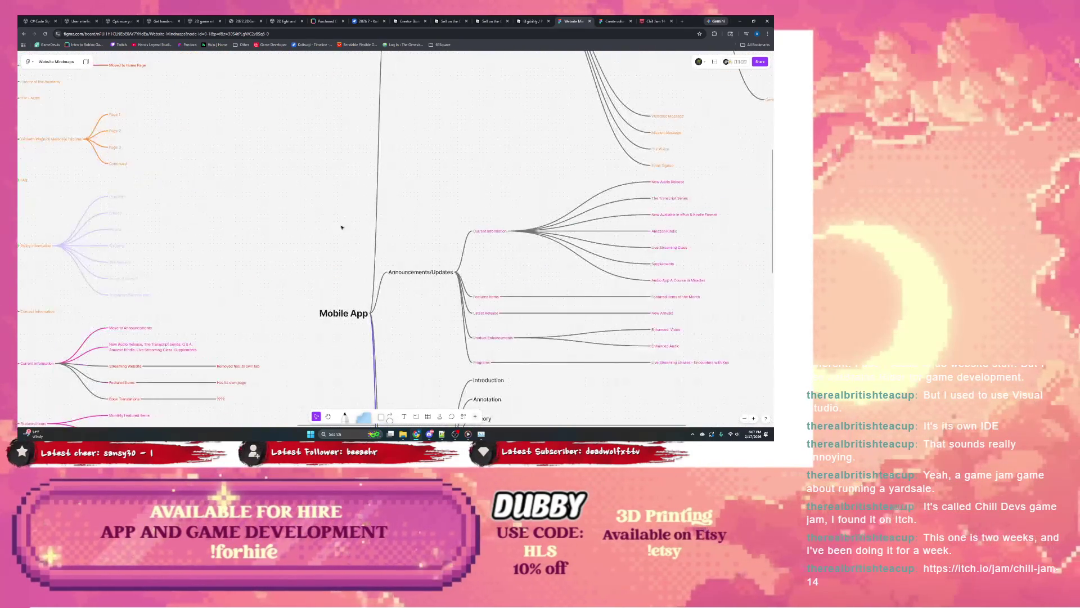
scroll(394, 212, down, 1)
scroll(393, 211, up, 1)
scroll(371, 221, up, 1)
scroll(371, 225, up, 1)
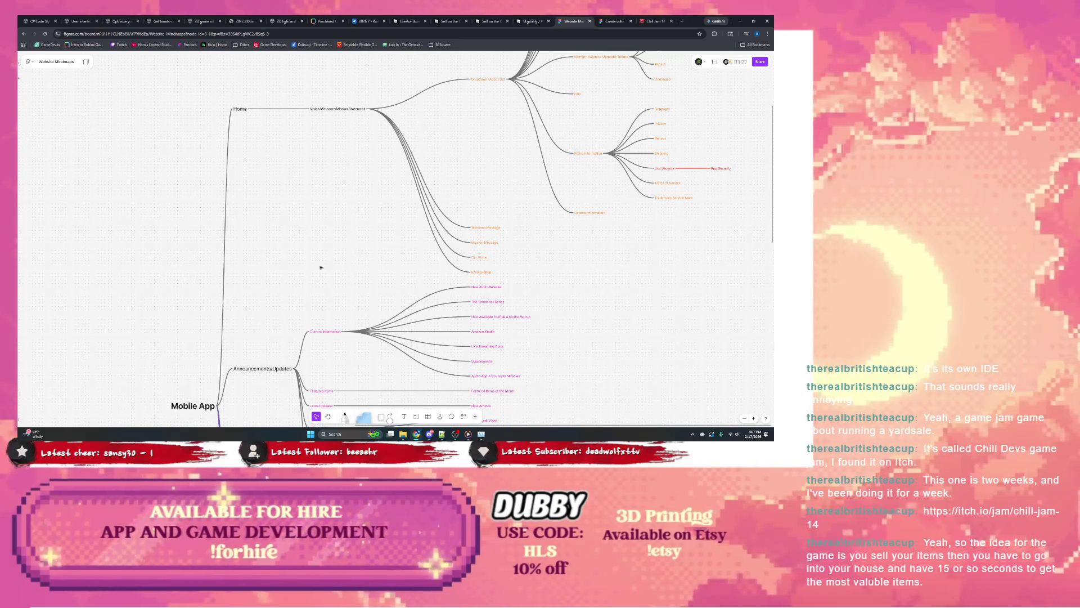
scroll(329, 265, down, 1)
scroll(330, 266, left, 3)
scroll(323, 270, left, 2)
scroll(323, 271, left, 2)
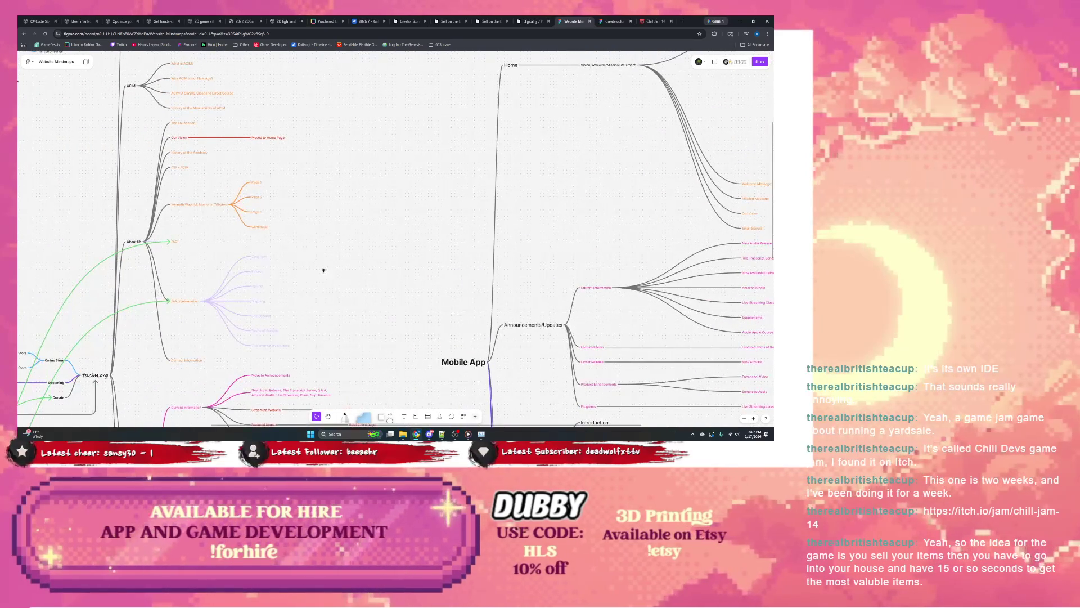
scroll(341, 240, right, 1)
scroll(381, 223, right, 3)
scroll(381, 222, up, 2)
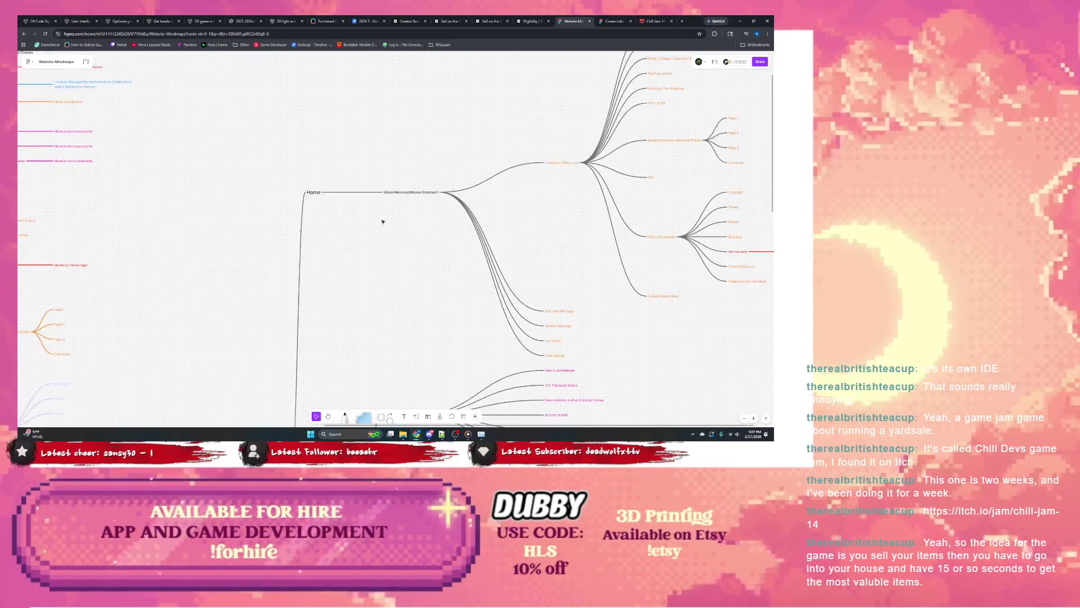
scroll(264, 284, right, 2)
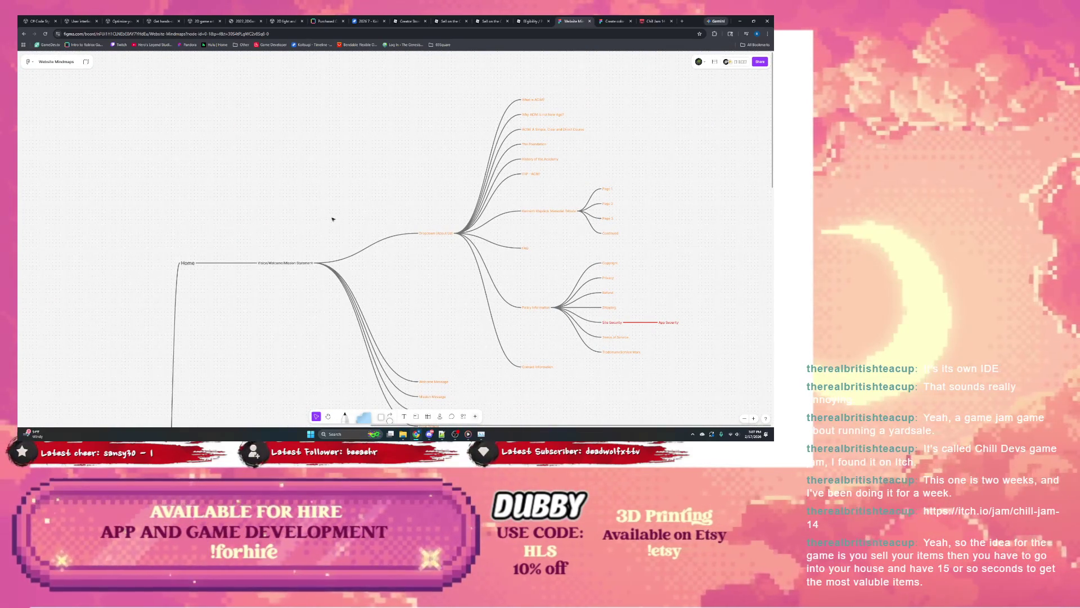
scroll(294, 222, left, 1)
scroll(104, 234, left, 3)
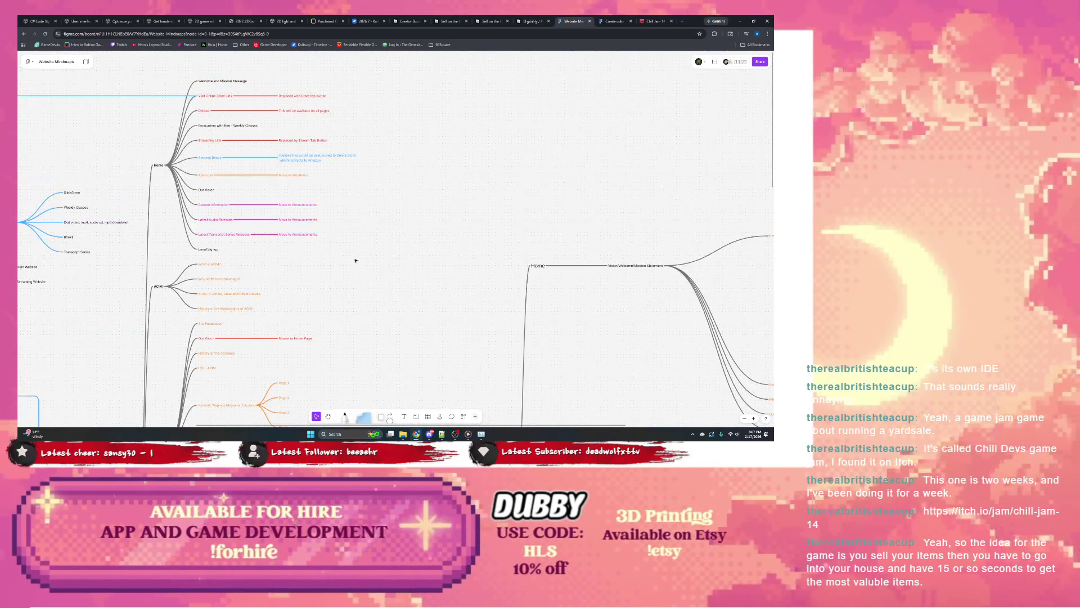
scroll(253, 254, right, 2)
scroll(380, 286, right, 2)
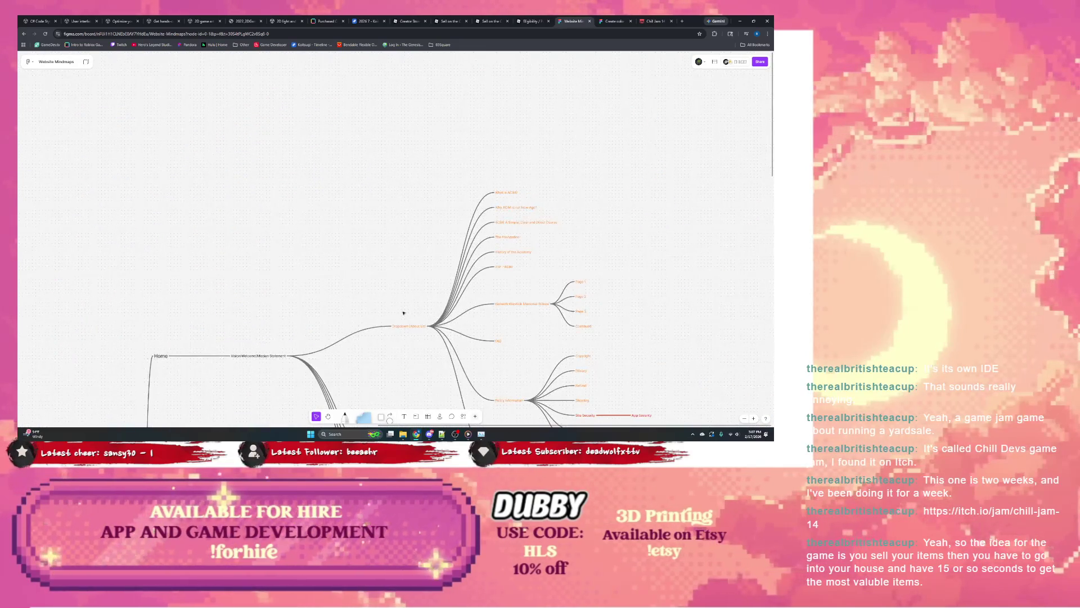
scroll(323, 251, right, 1)
scroll(324, 251, down, 2)
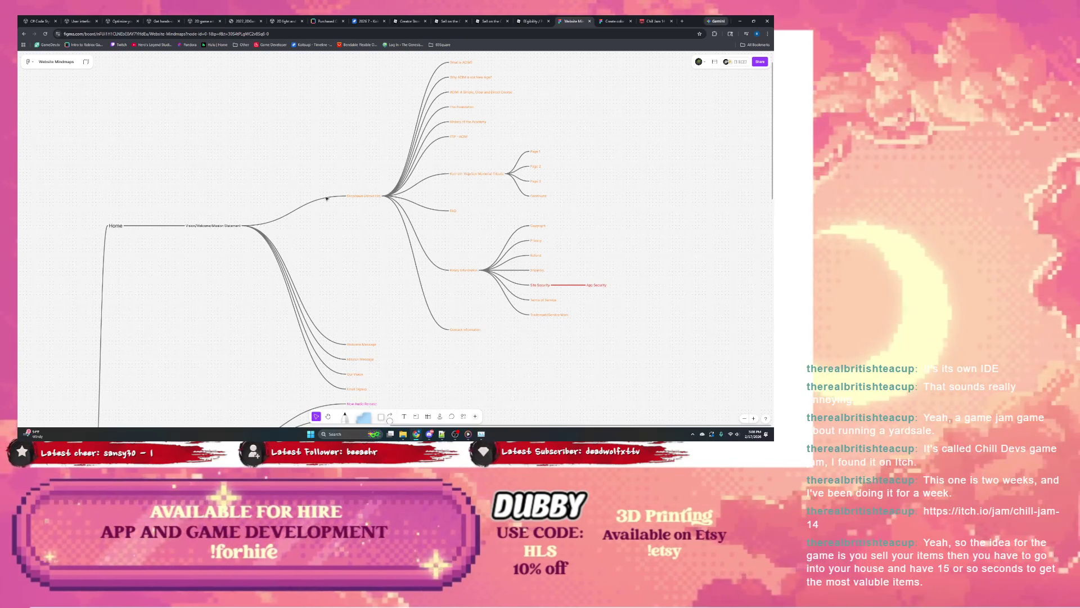
drag(305, 246, 372, 190)
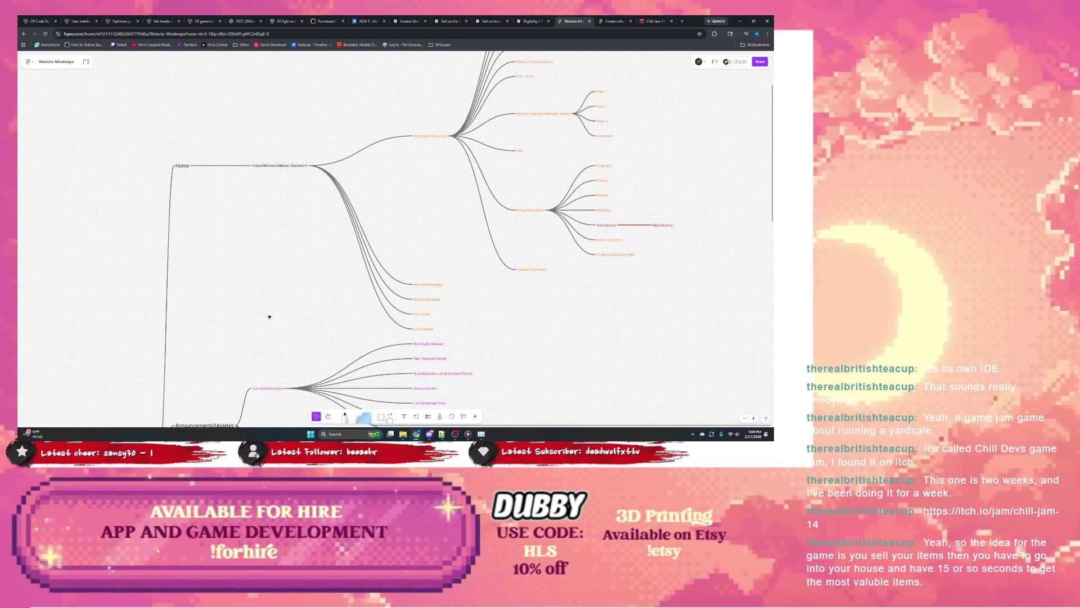
drag(269, 317, 347, 182)
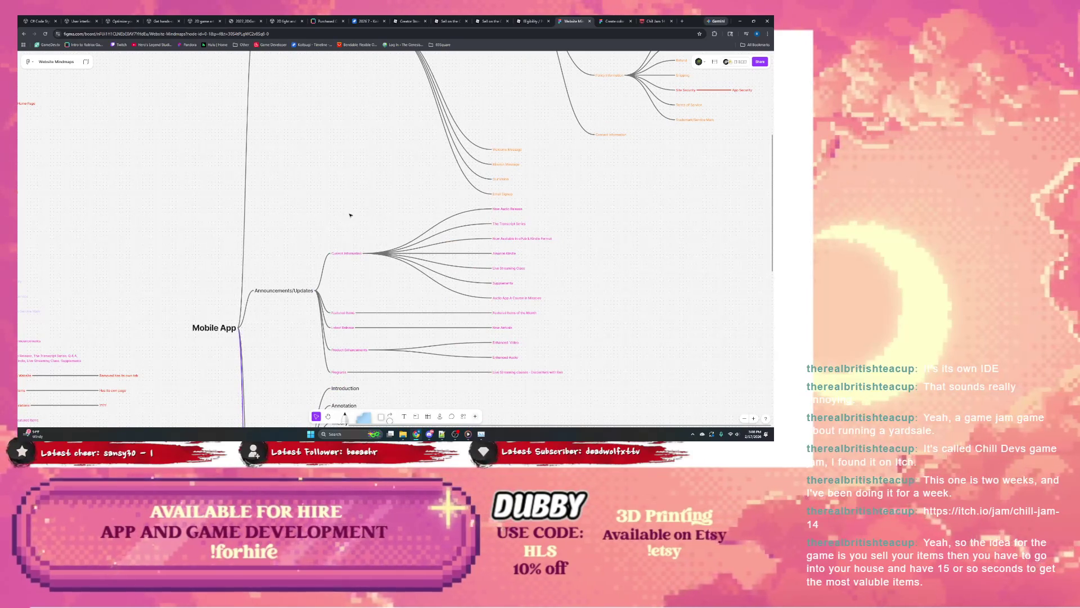
scroll(350, 215, up, 2)
scroll(318, 239, up, 2)
scroll(354, 171, up, 2)
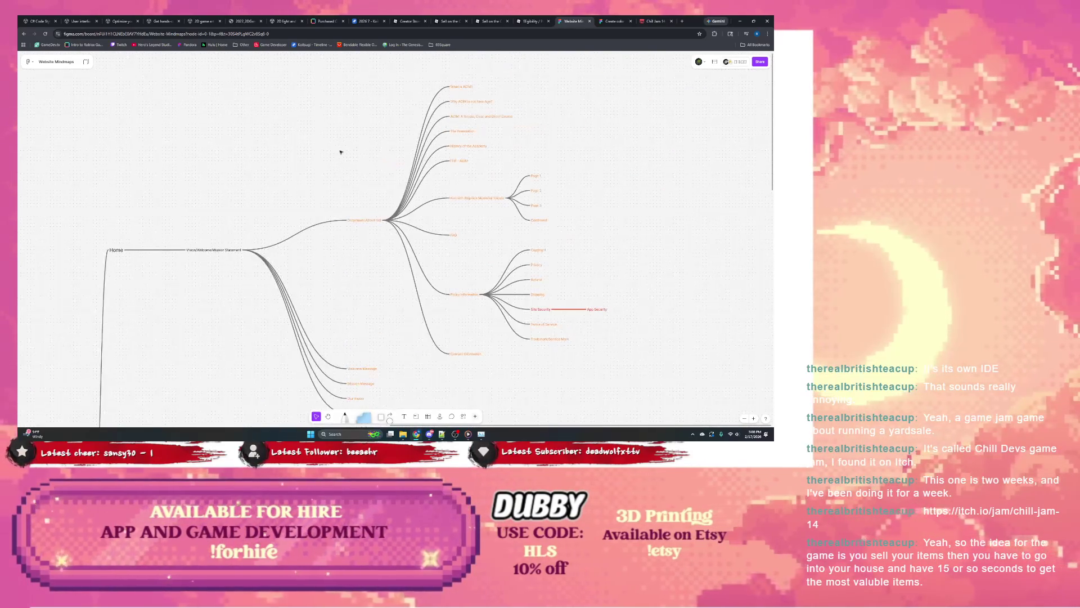
scroll(325, 185, up, 1)
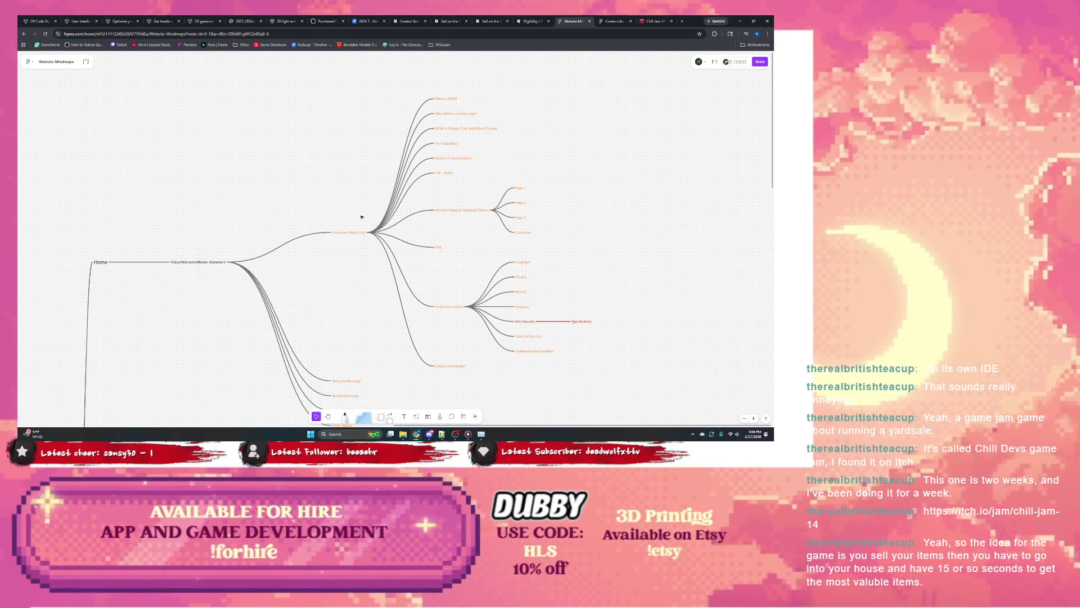
scroll(372, 169, down, 3)
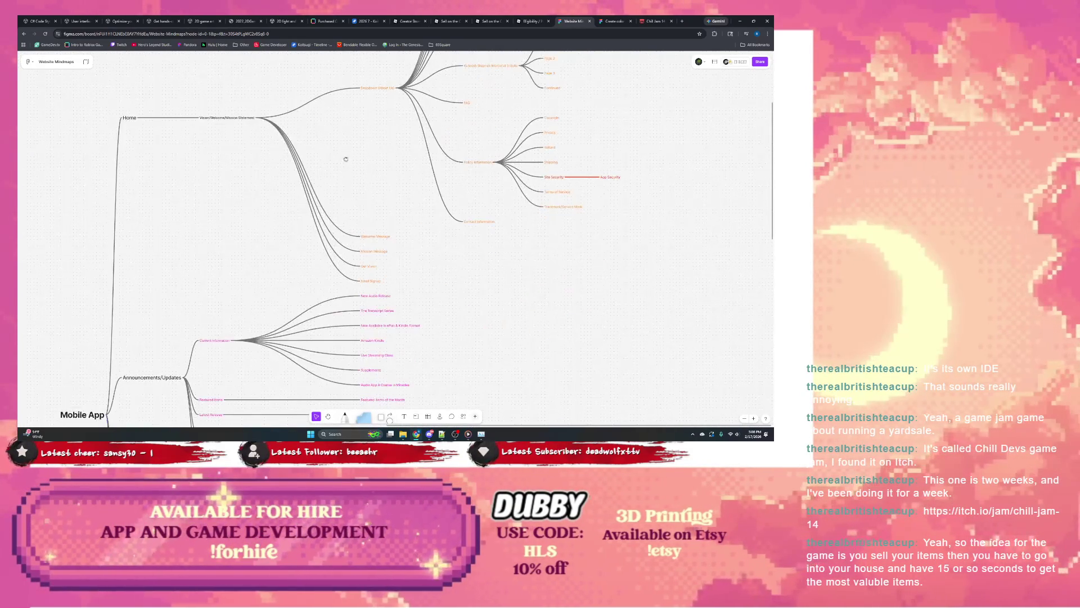
scroll(253, 211, down, 1)
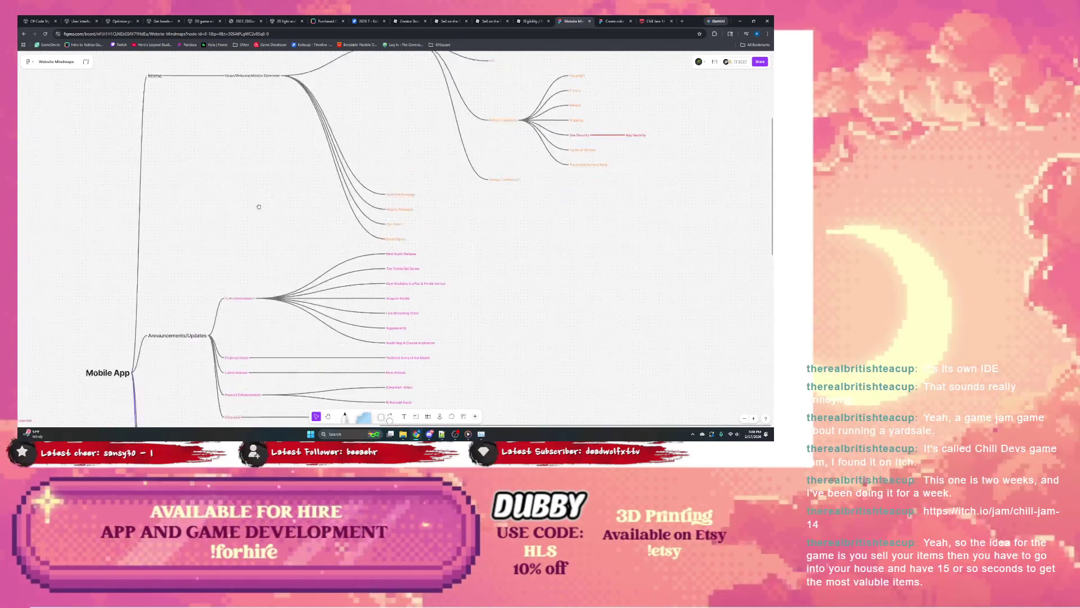
scroll(293, 212, down, 1)
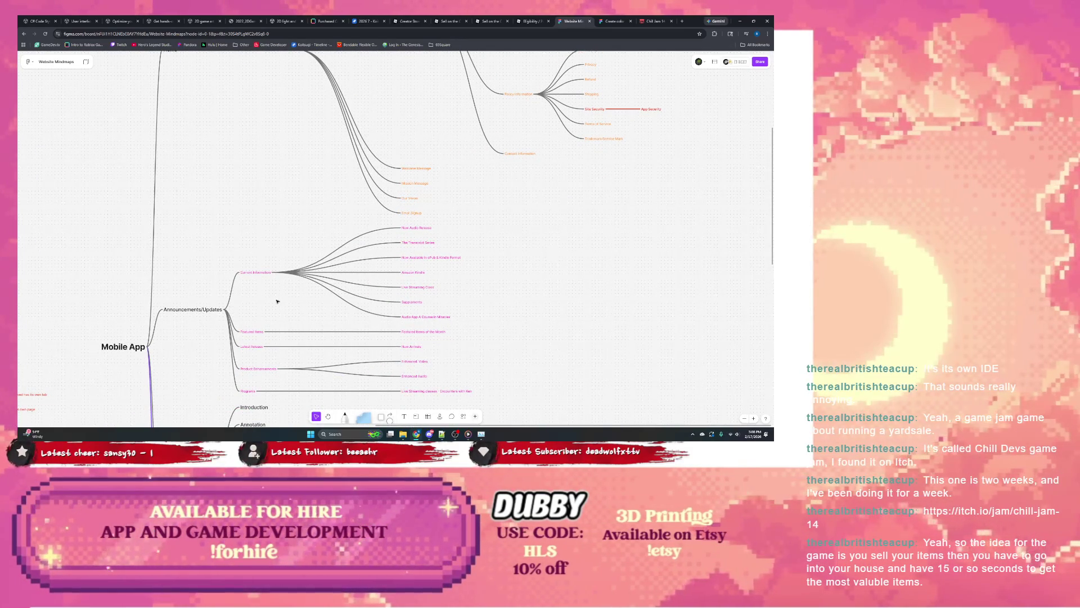
scroll(293, 307, down, 1)
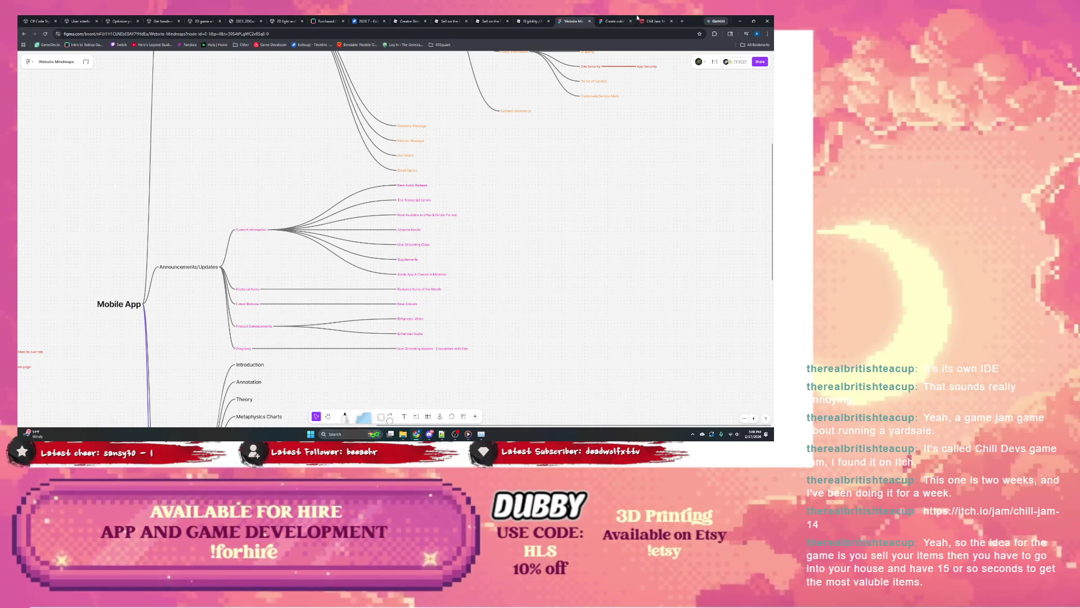
click(620, 21)
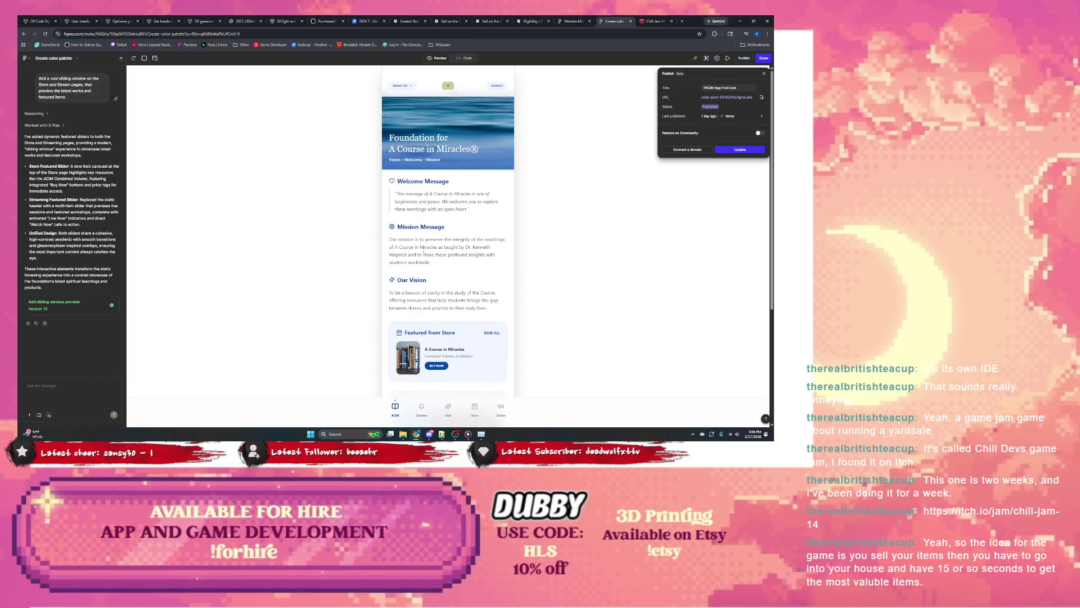
scroll(423, 279, down, 3)
scroll(422, 279, up, 3)
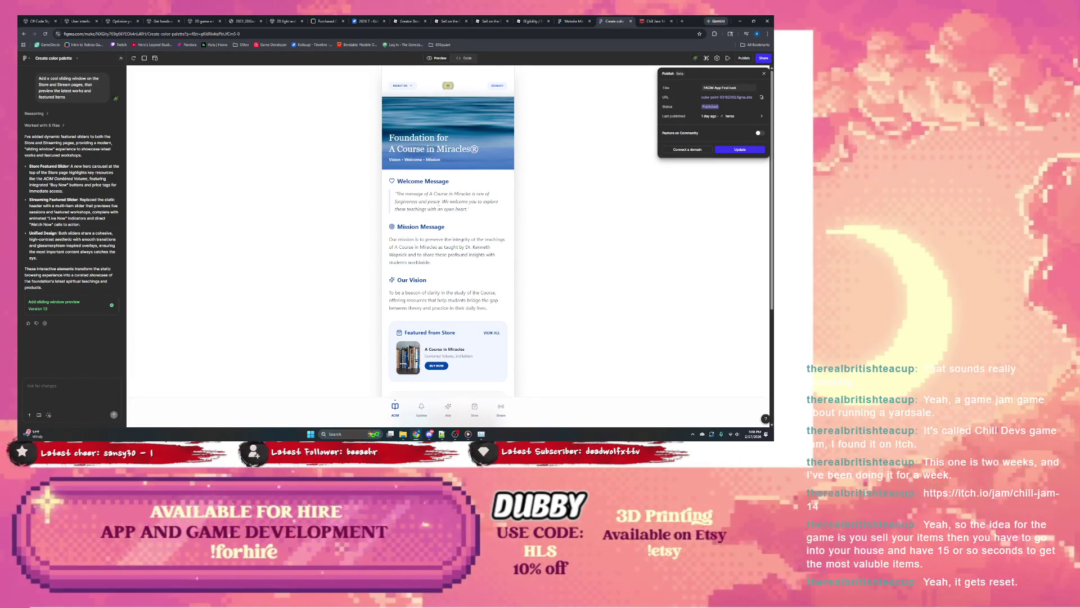
scroll(440, 268, down, 2)
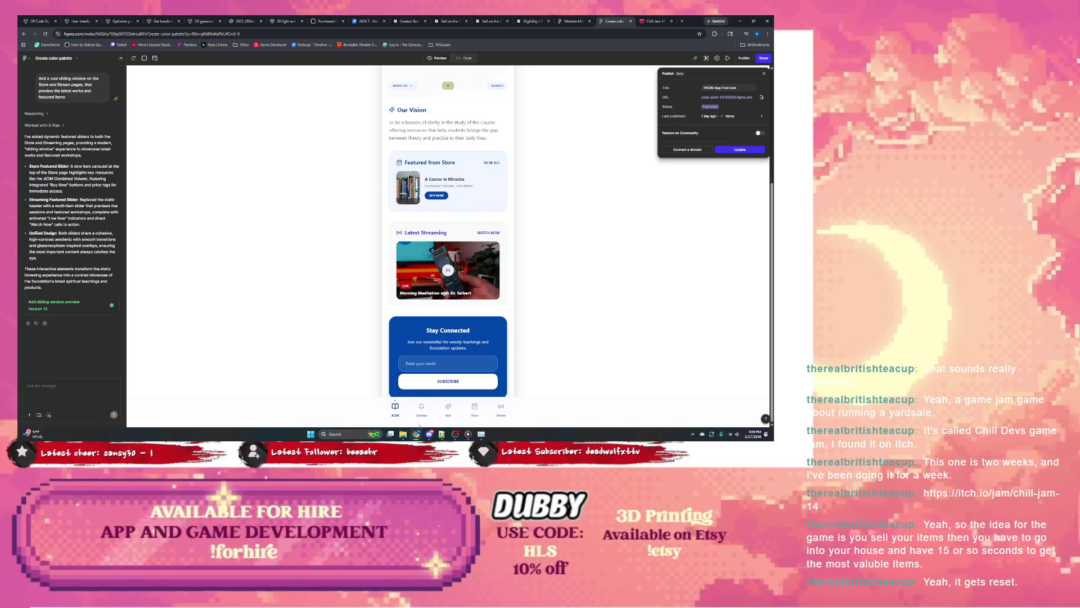
Step through the preview's Updates and Learn pages to the Store page.
click(421, 409)
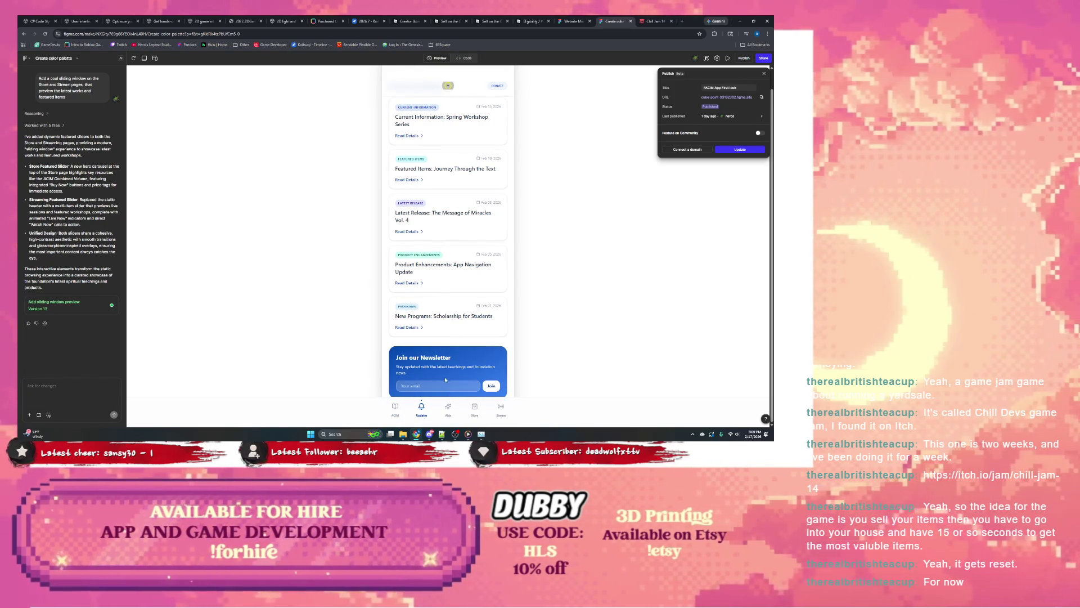
click(451, 411)
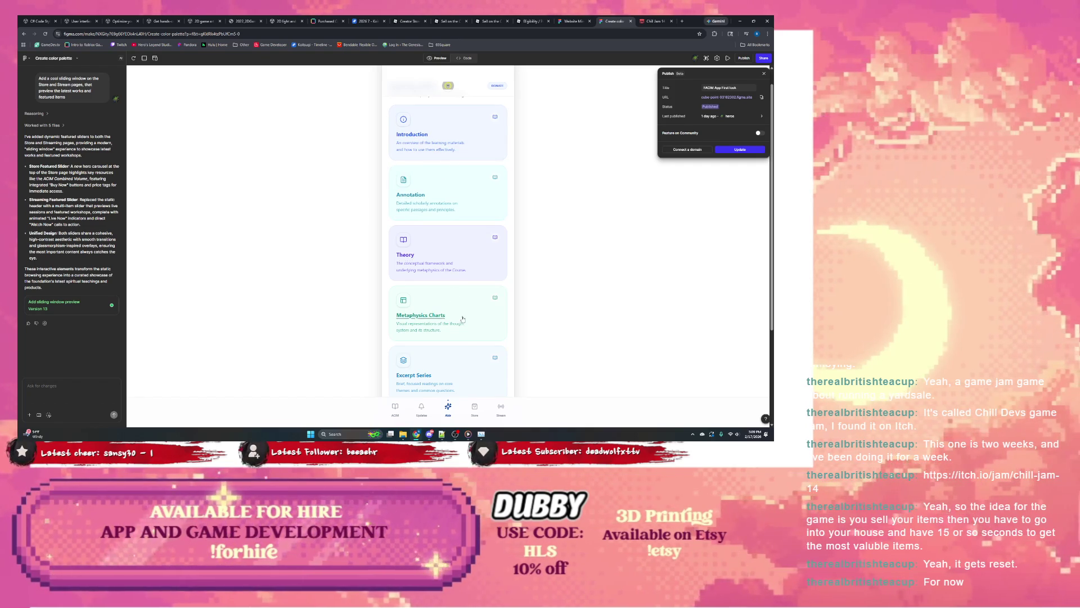
scroll(458, 308, down, 3)
click(474, 408)
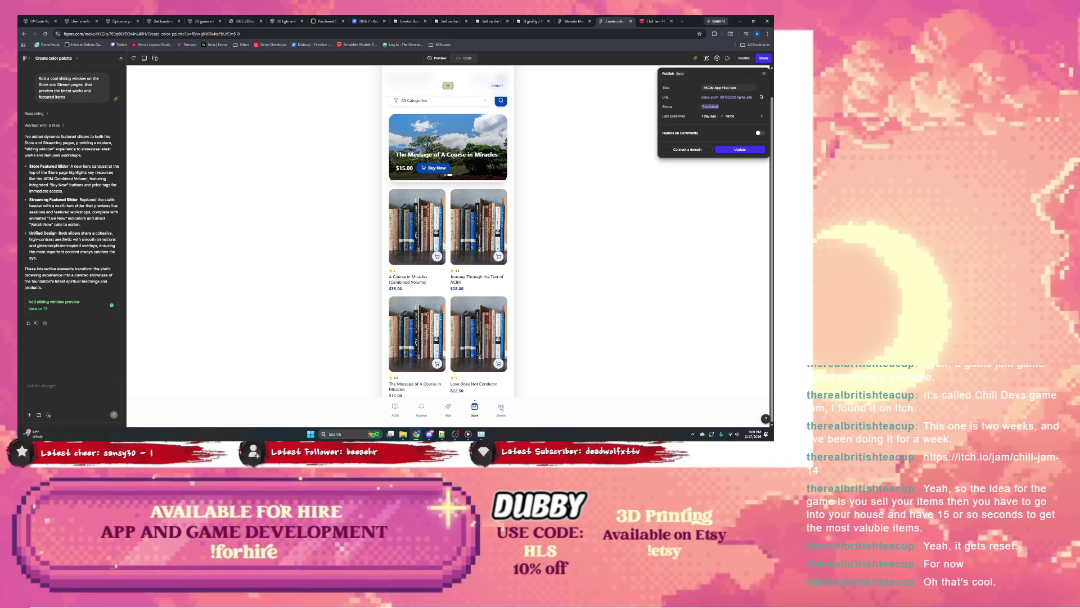
Show the preview's Streaming page, briefly checking the Chill Jam 14 tab.
click(502, 407)
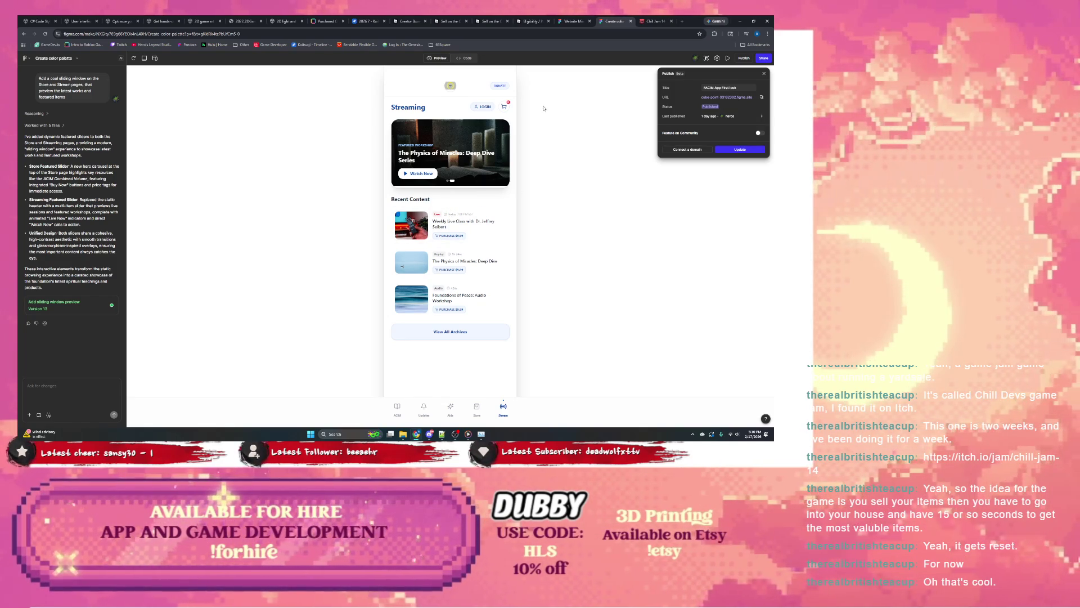
click(643, 20)
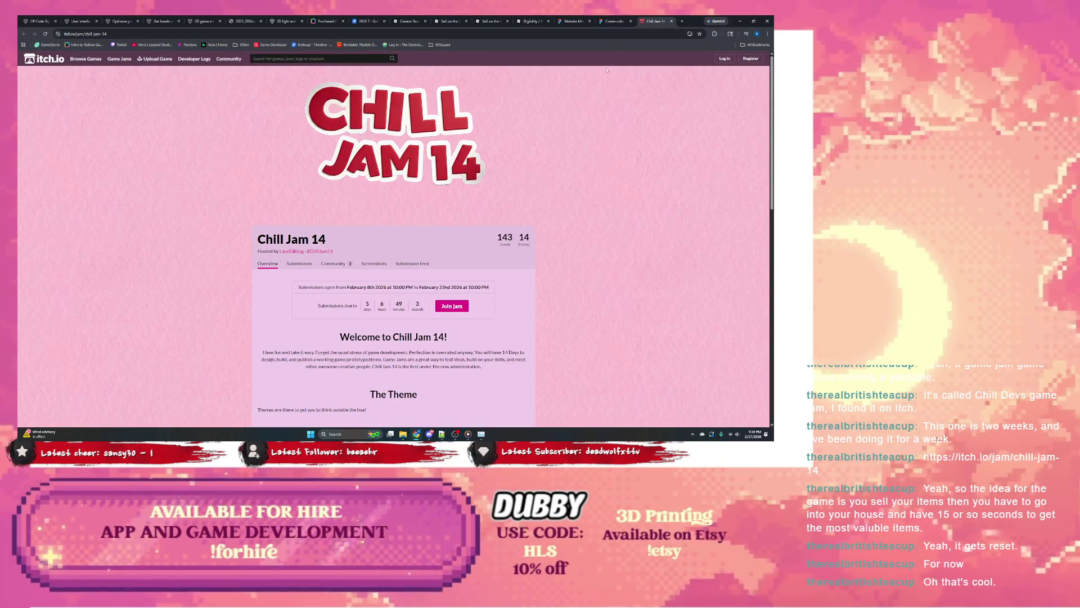
click(609, 22)
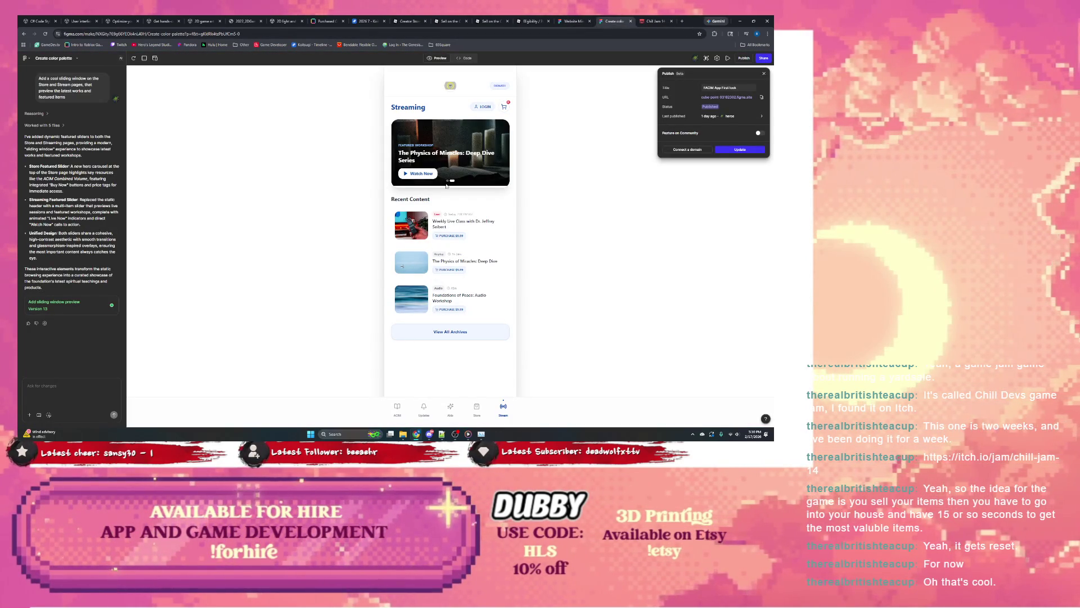
Review the Announcements and Learn pages, end on the Online Store, then head back to the mind map.
click(398, 407)
click(421, 412)
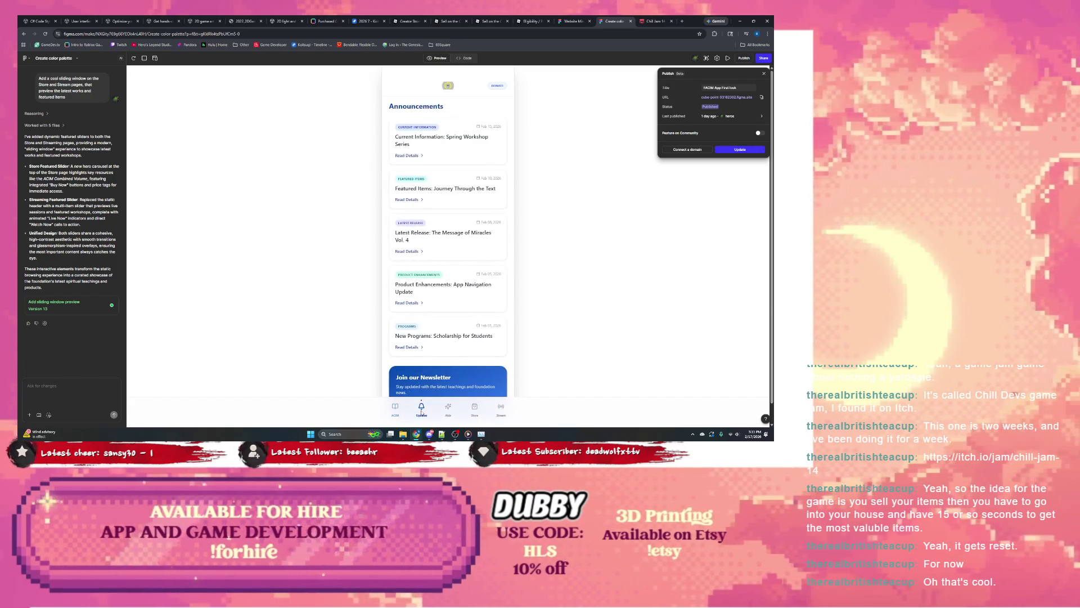
scroll(435, 363, down, 1)
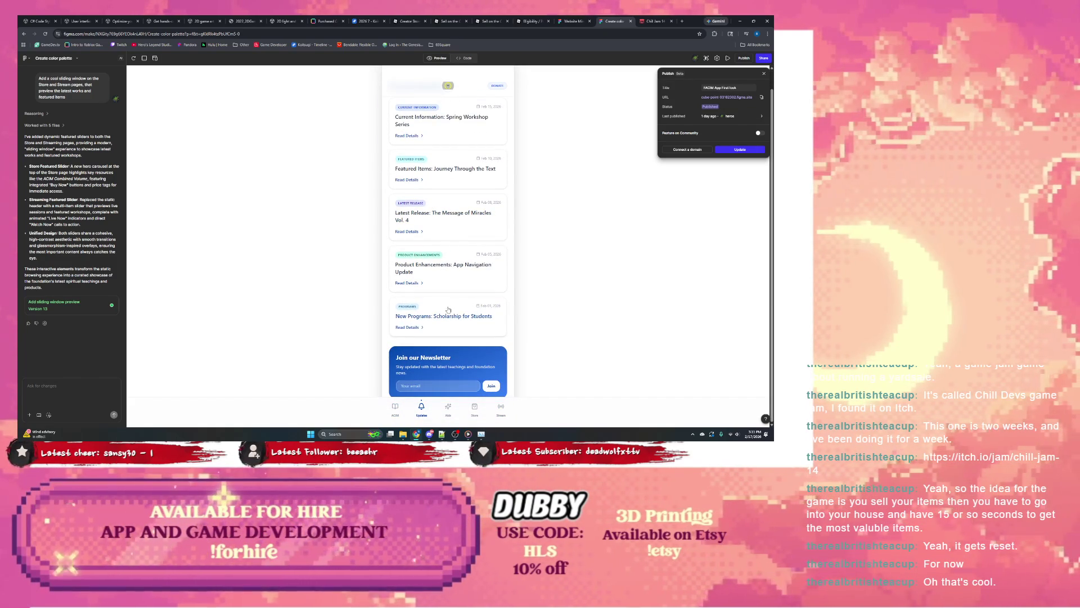
click(448, 407)
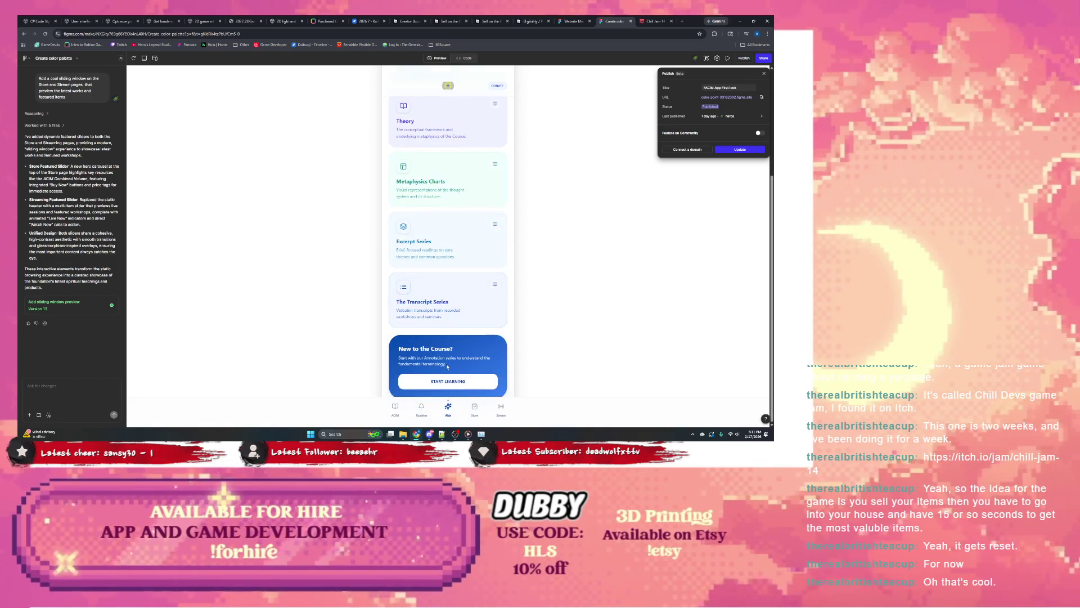
click(475, 407)
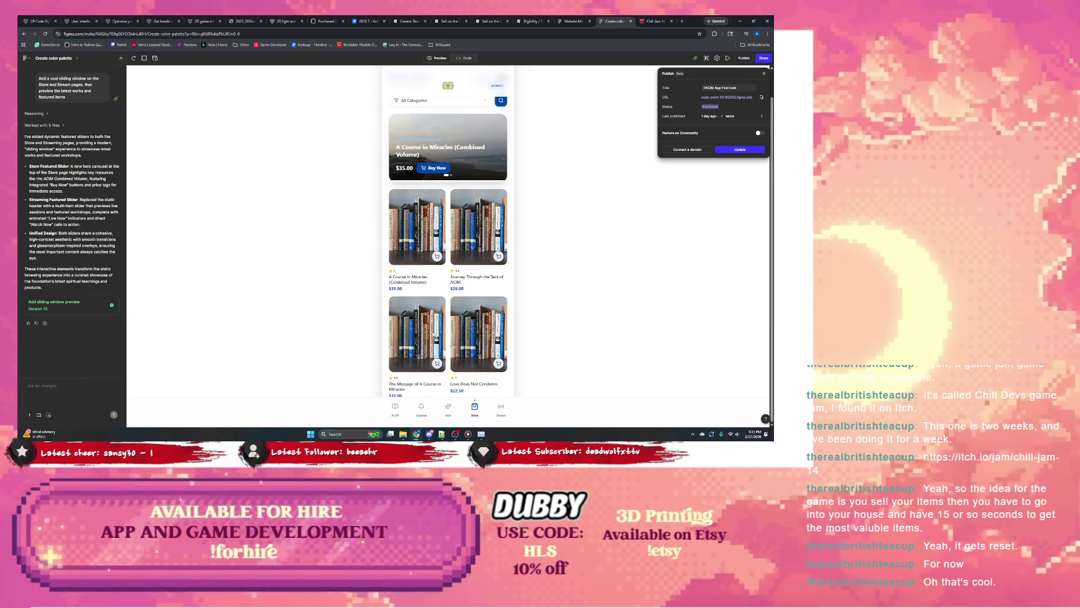
scroll(438, 335, up, 2)
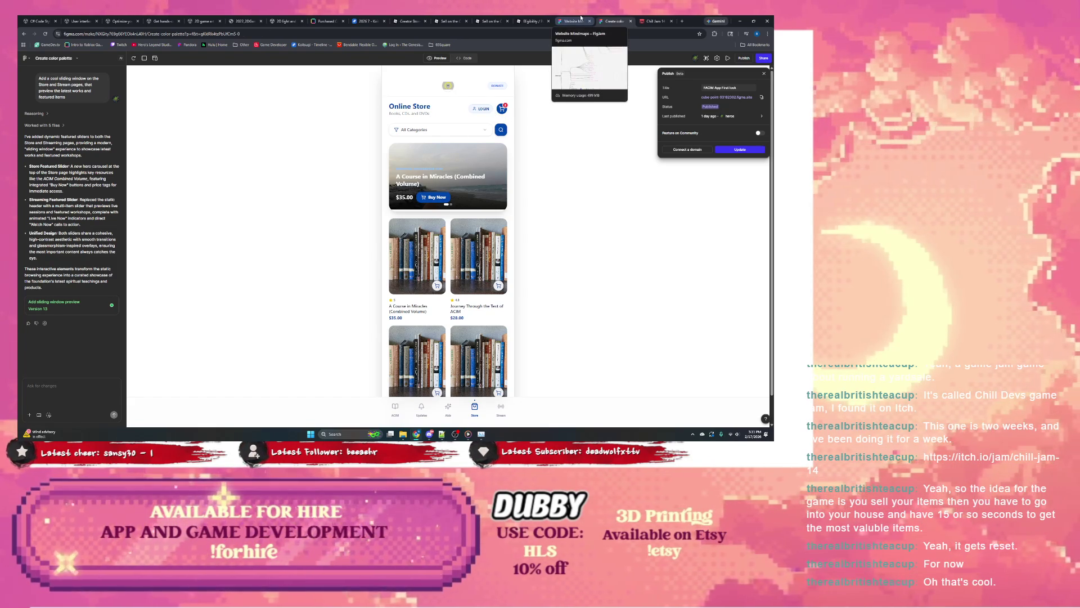
click(581, 17)
scroll(301, 268, up, 3)
Pan the mind map to bring the facimstore.org branches into view.
drag(457, 125, 446, 165)
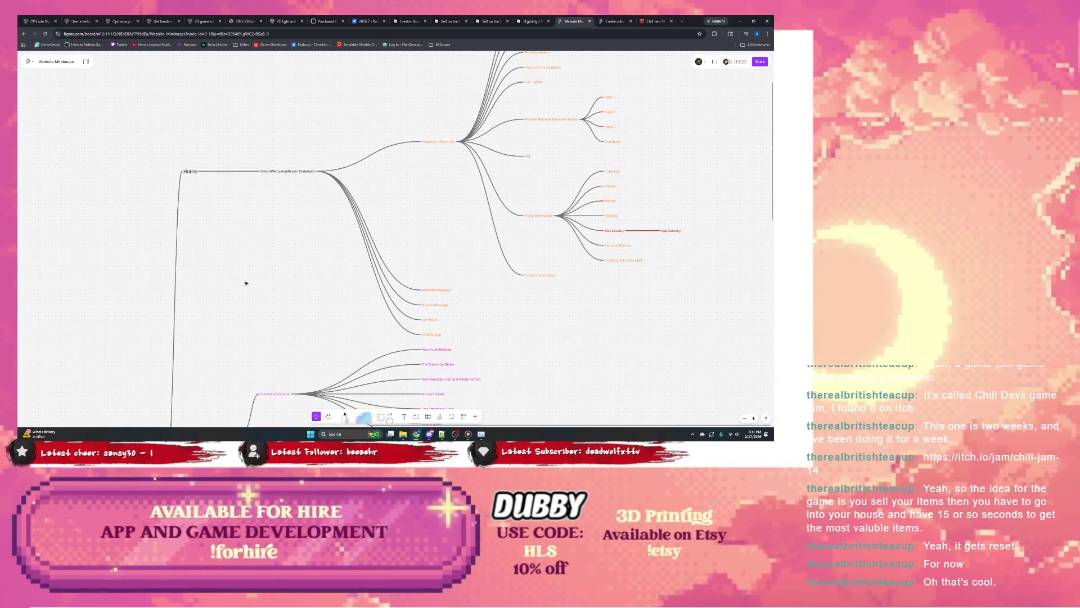
scroll(260, 280, down, 3)
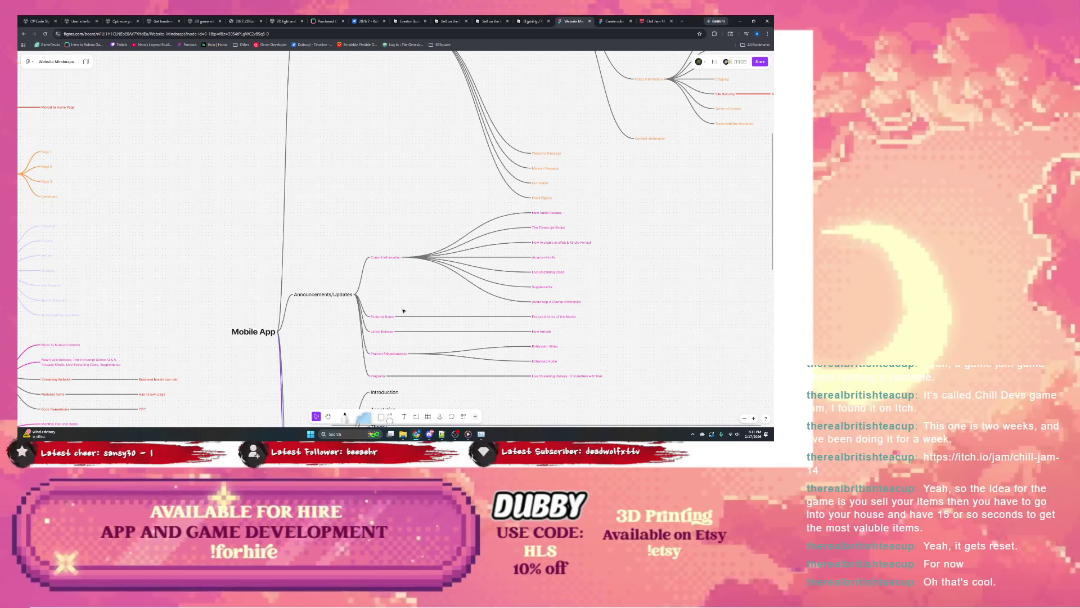
scroll(403, 312, down, 2)
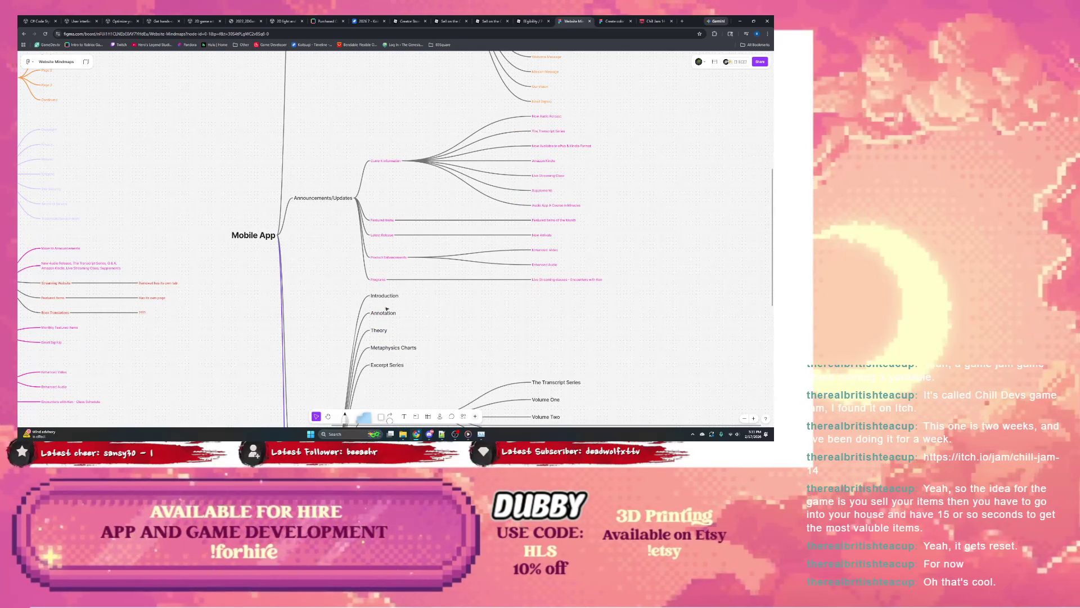
scroll(310, 235, left, 5)
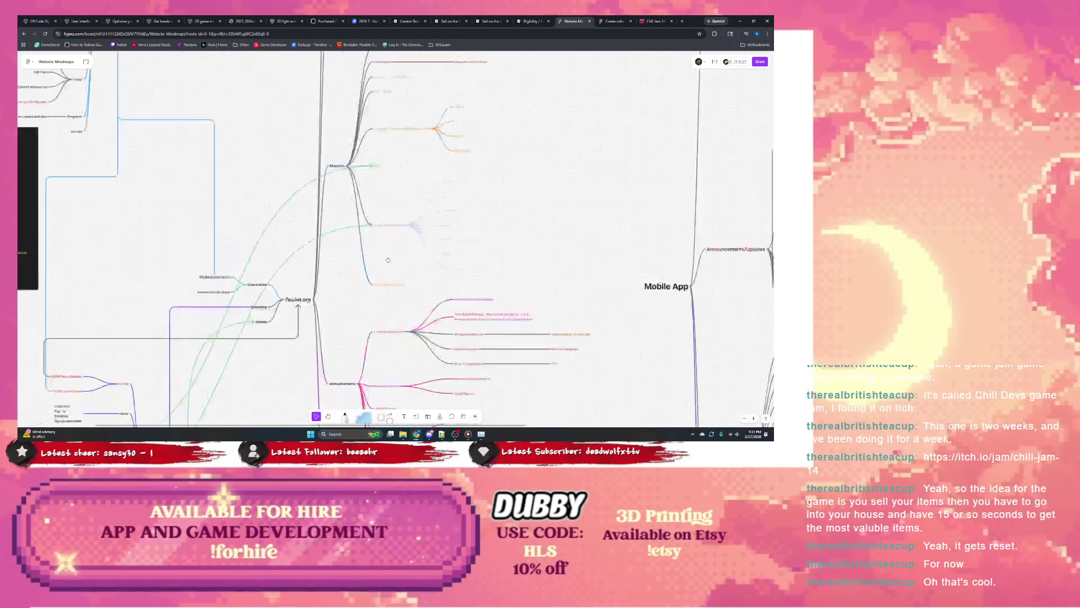
scroll(310, 236, up, 5)
scroll(338, 266, up, 3)
scroll(360, 294, up, 3)
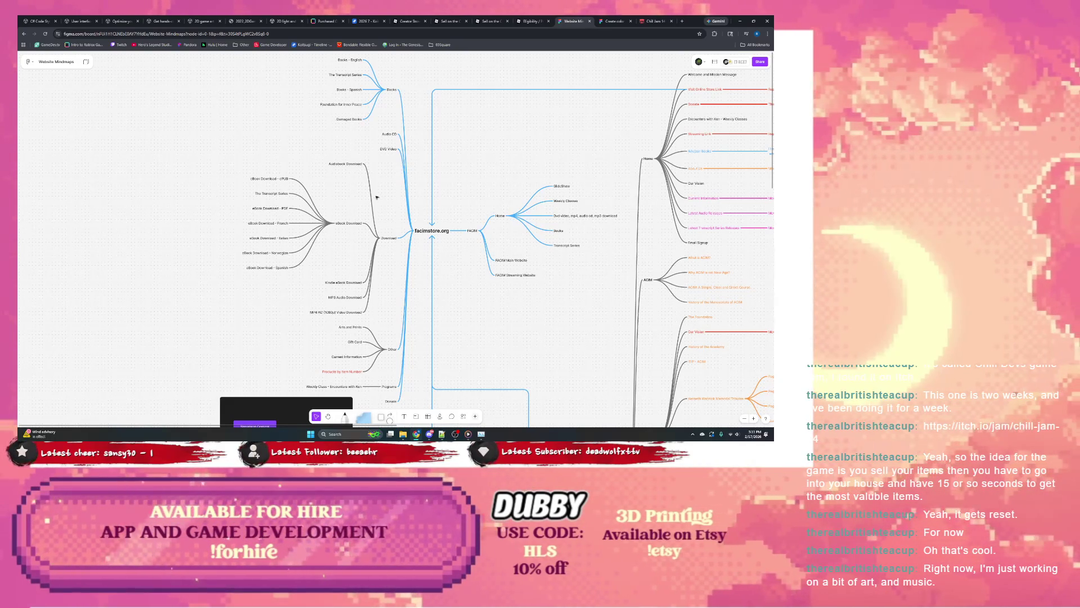
mouse_move(379, 172)
mouse_down()
mouse_move(414, 220)
mouse_move(413, 205)
mouse_up()
scroll(412, 206, up, 5)
scroll(283, 227, down, 3)
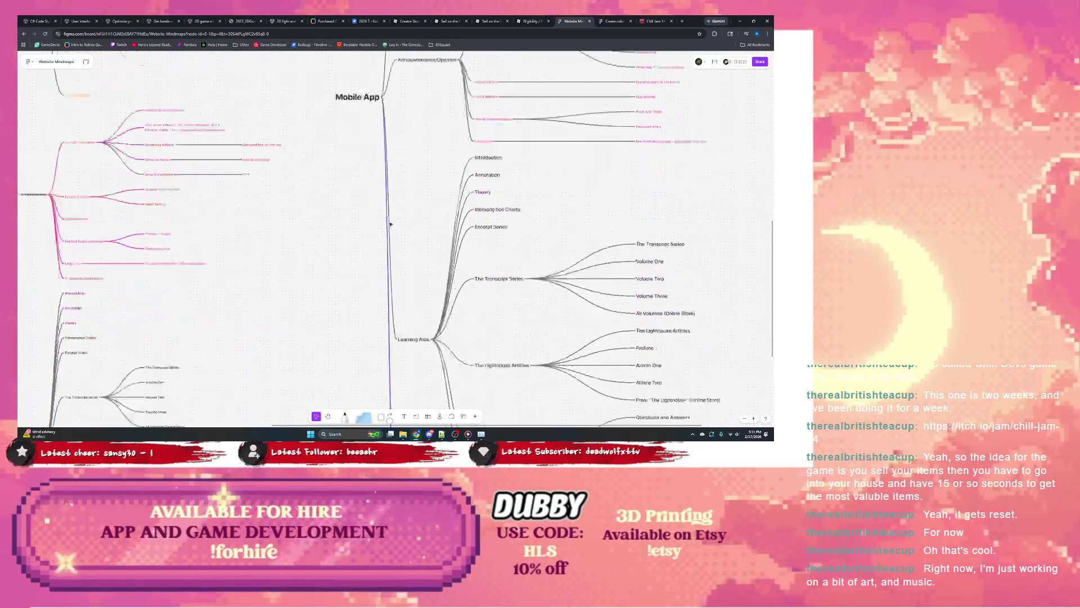
scroll(321, 225, down, 3)
scroll(337, 224, down, 2)
scroll(354, 222, down, 2)
scroll(353, 223, left, 5)
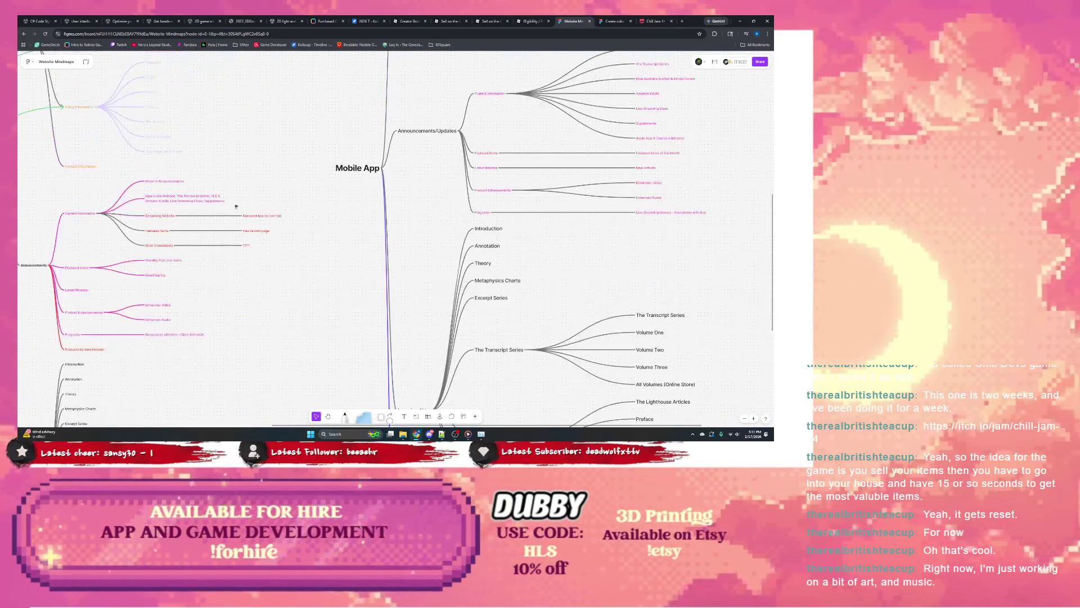
scroll(225, 223, up, 3)
scroll(208, 205, down, 5)
scroll(208, 205, down, 2)
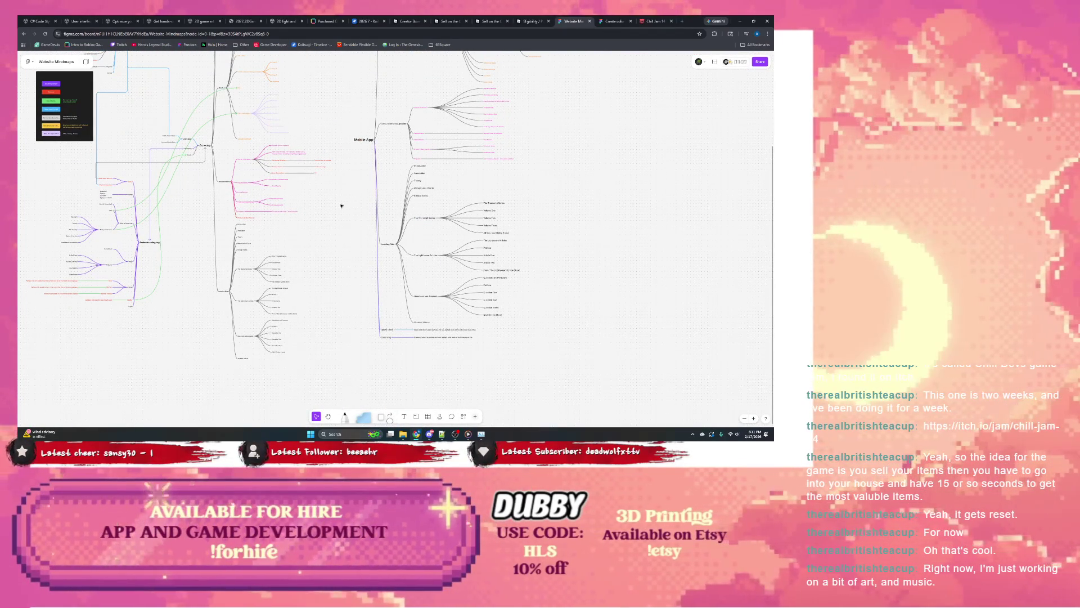
scroll(208, 205, up, 2)
scroll(373, 230, left, 5)
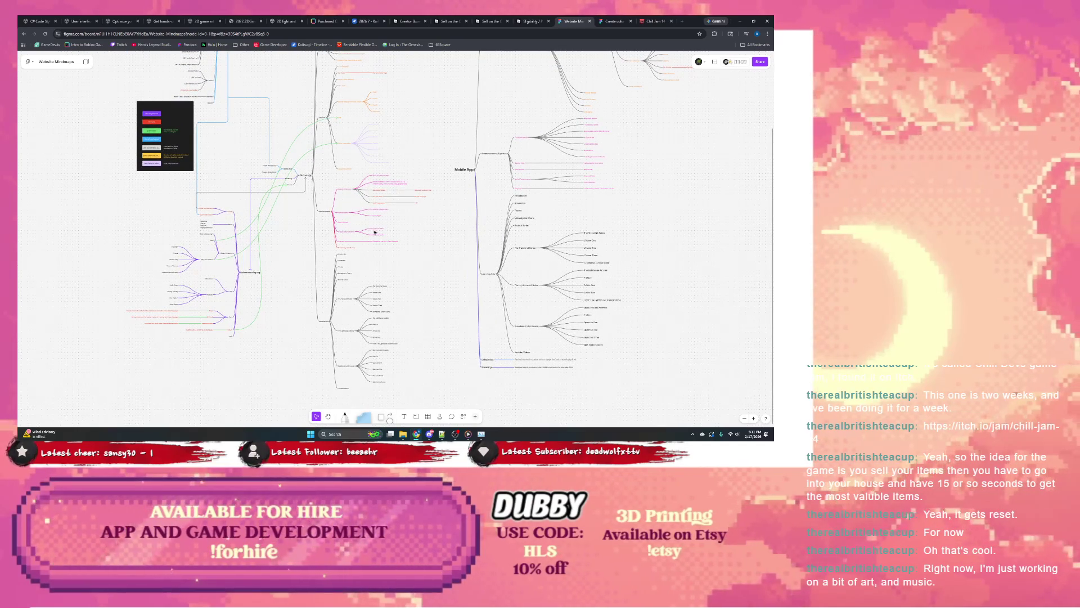
scroll(254, 255, up, 2)
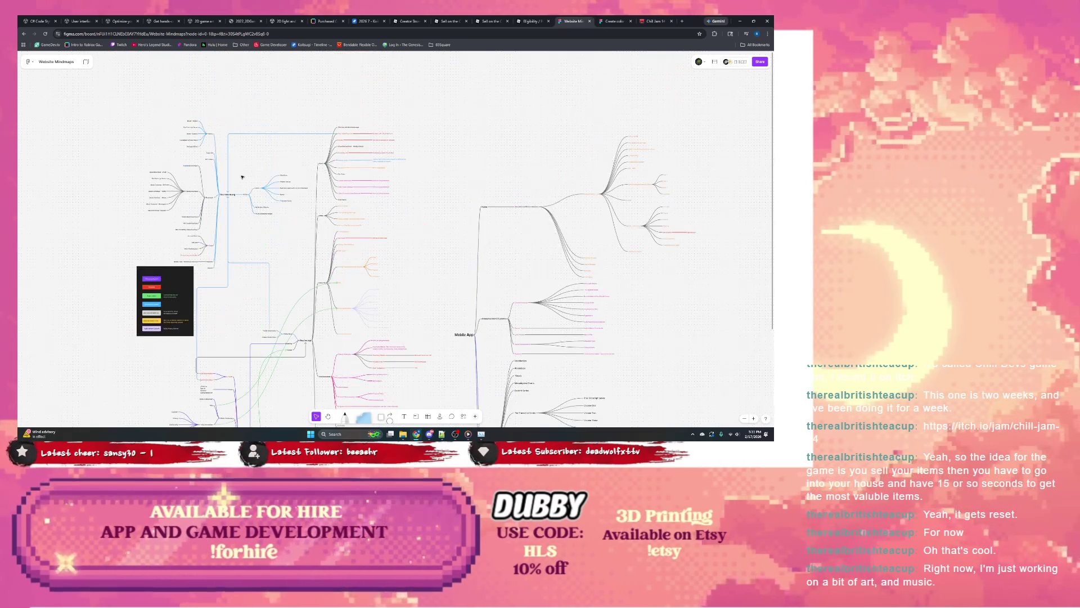
scroll(253, 255, up, 2)
scroll(282, 219, up, 3)
scroll(296, 213, up, 2)
scroll(296, 213, left, 2)
scroll(341, 239, down, 2)
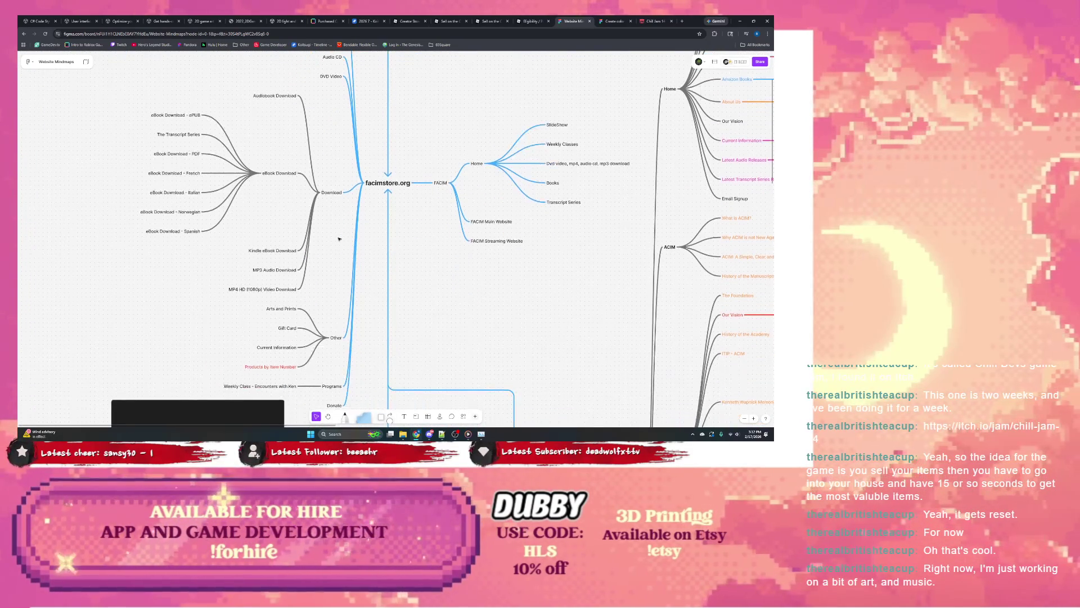
scroll(341, 239, down, 1)
scroll(339, 238, down, 2)
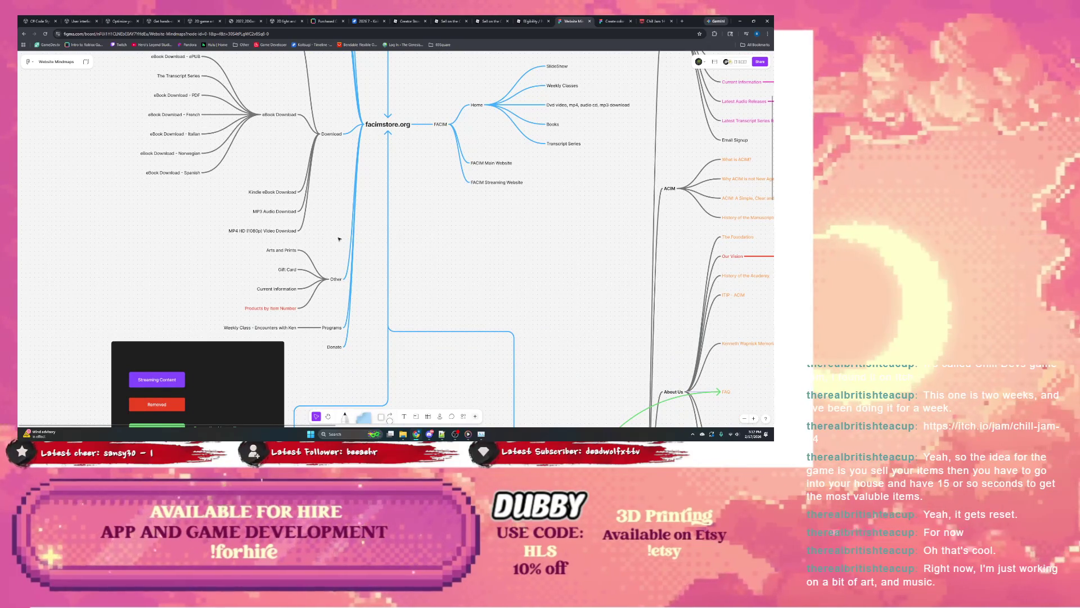
click(270, 329)
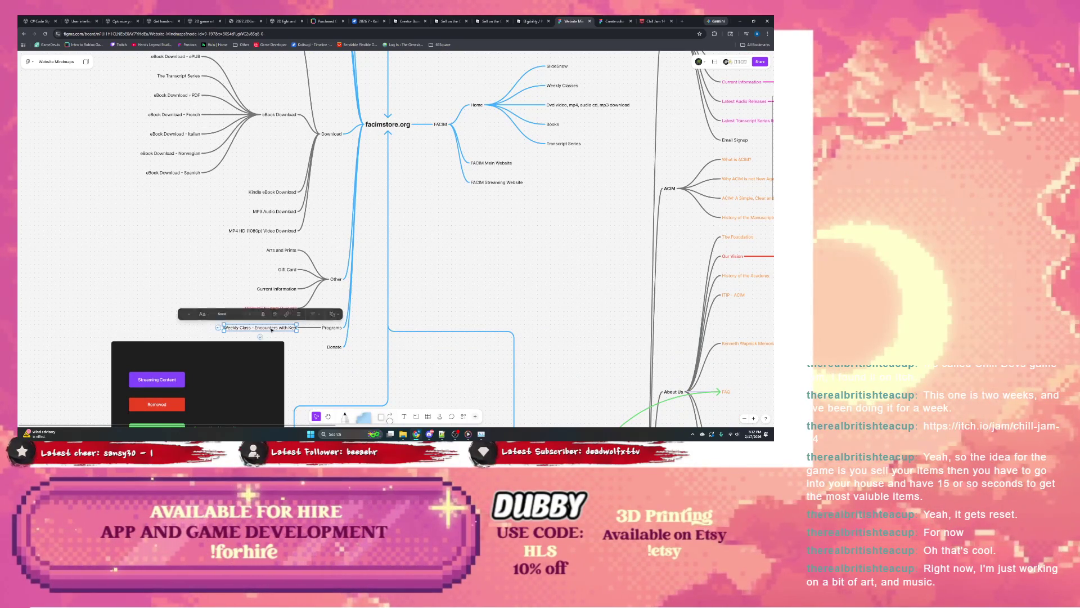
scroll(446, 211, up, 5)
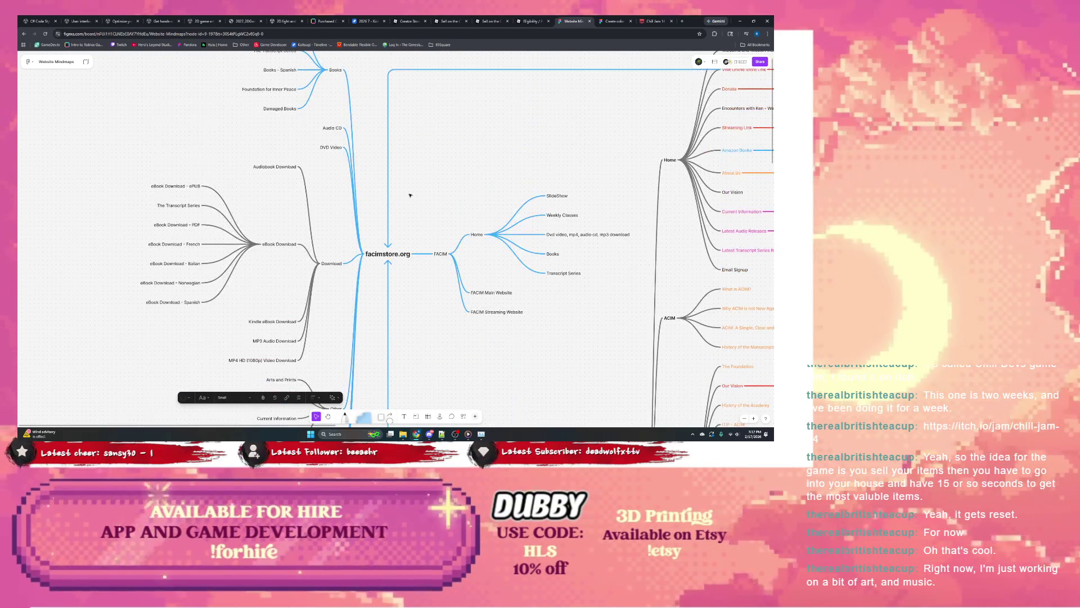
scroll(401, 194, up, 3)
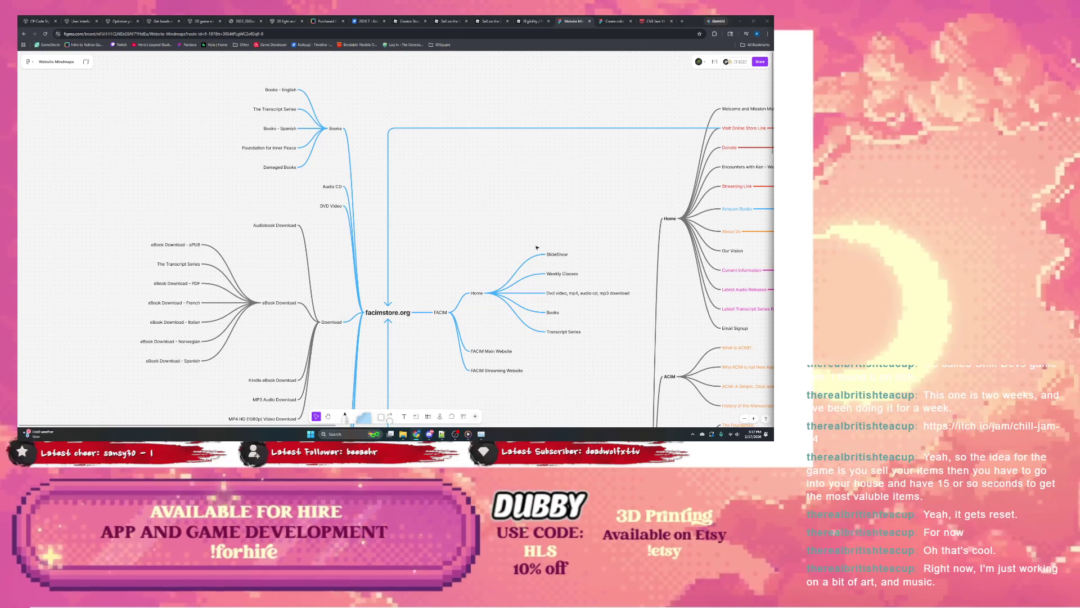
scroll(447, 243, left, 2)
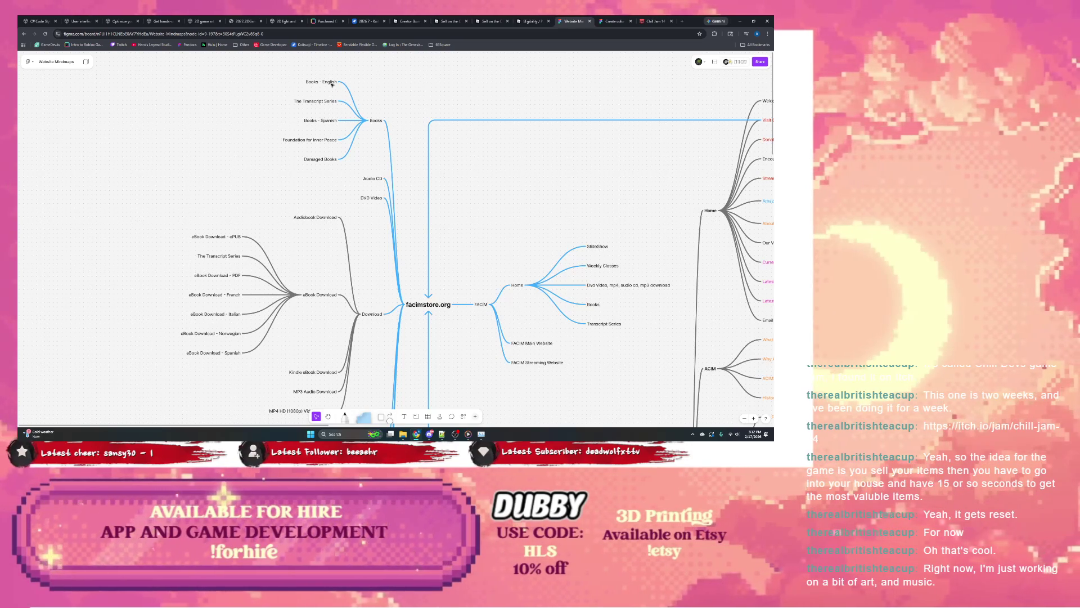
click(376, 122)
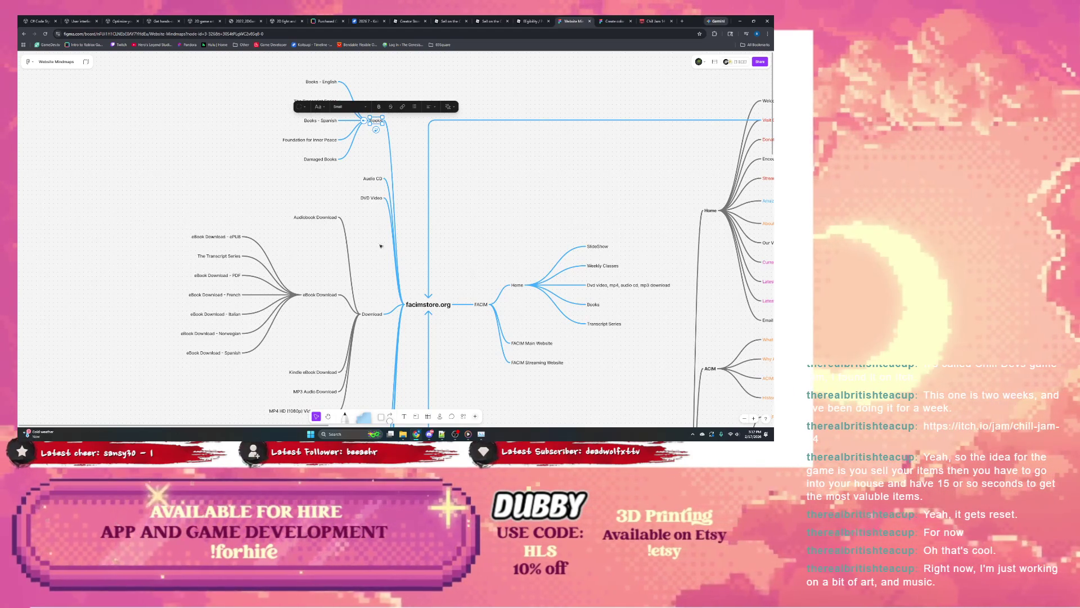
scroll(375, 211, down, 2)
scroll(376, 237, down, 1)
scroll(376, 261, down, 1)
scroll(376, 265, down, 3)
scroll(386, 292, down, 1)
click(394, 309)
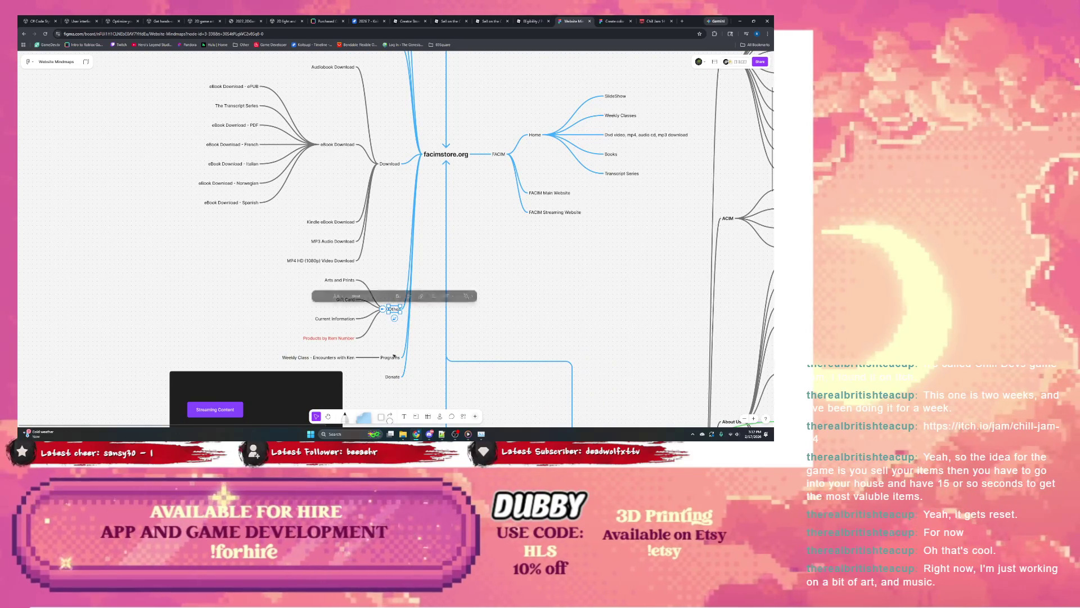
click(390, 357)
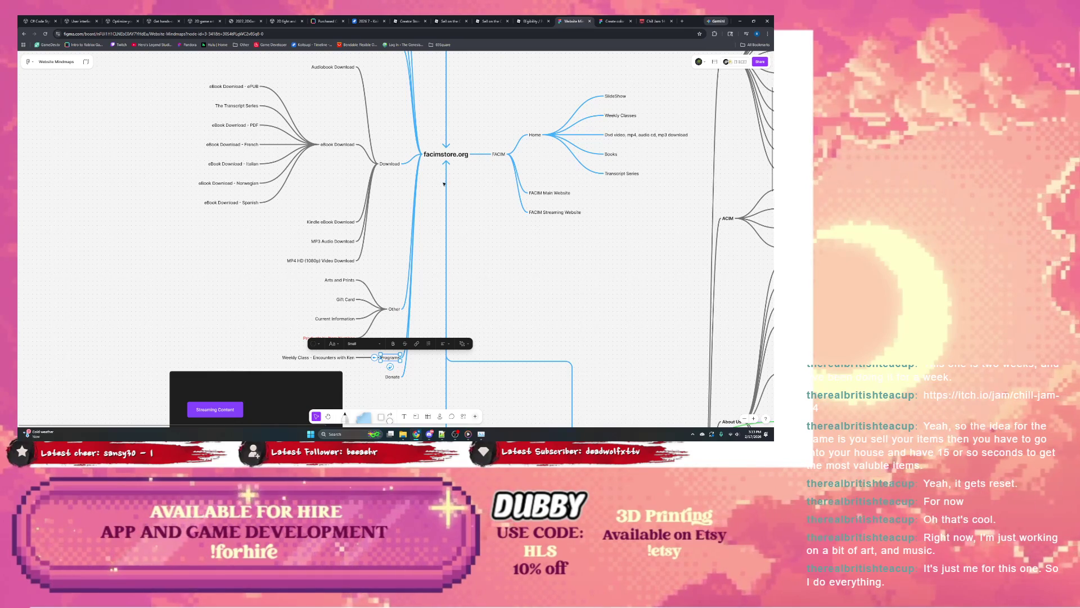
scroll(391, 192, up, 1)
scroll(390, 192, up, 2)
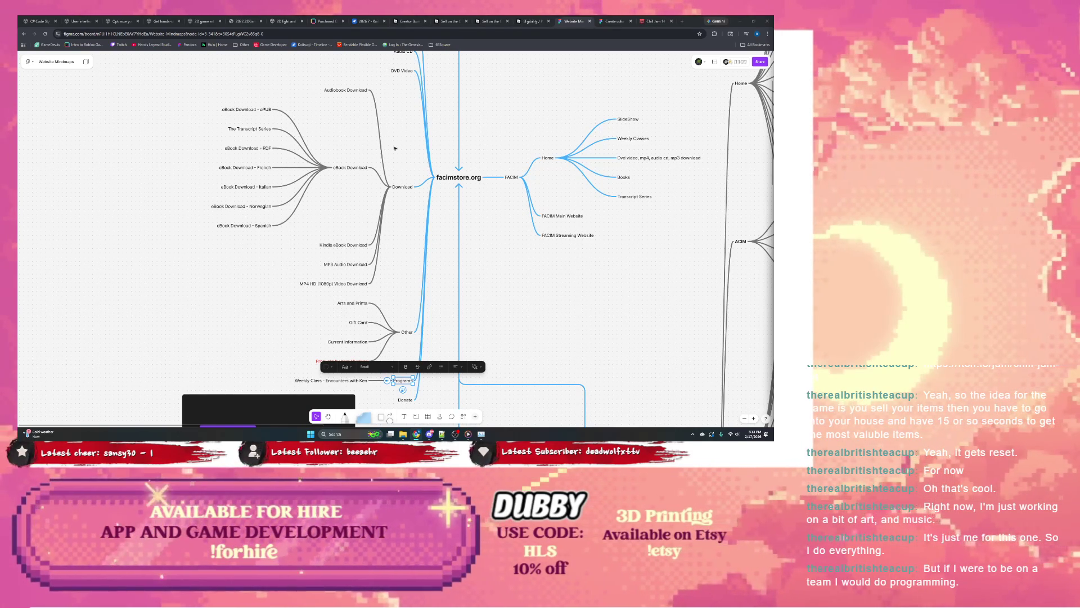
scroll(377, 147, up, 2)
scroll(380, 185, up, 2)
scroll(385, 236, up, 2)
click(385, 237)
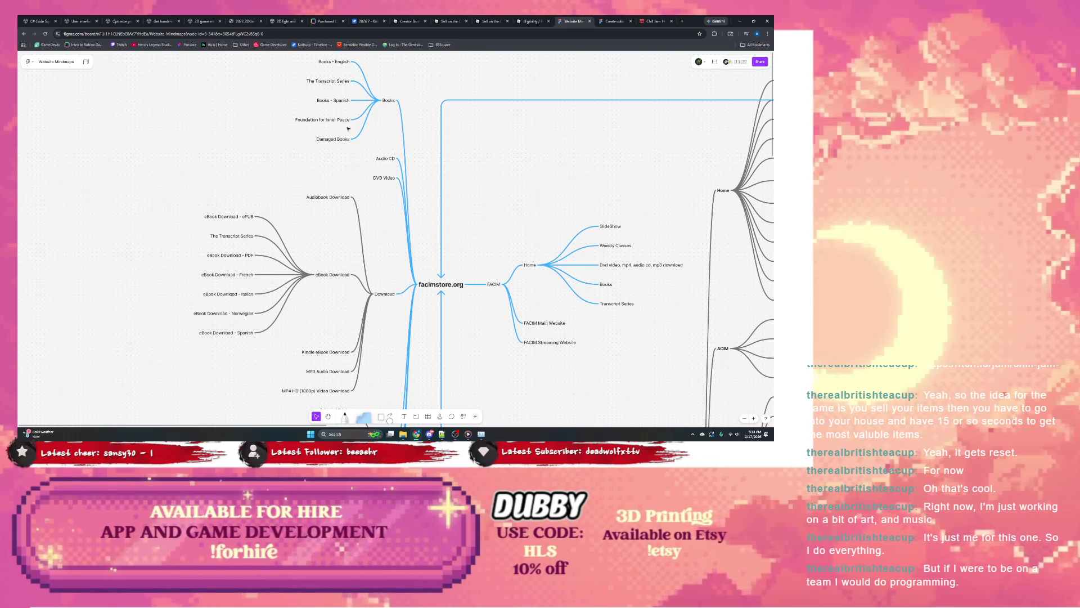
scroll(351, 119, up, 1)
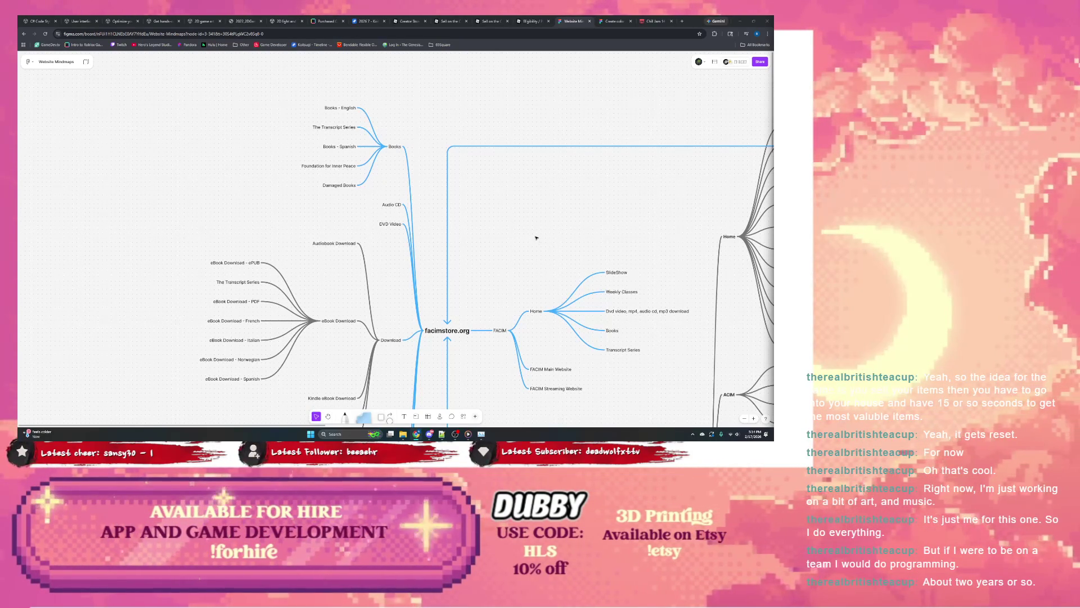
scroll(538, 239, down, 3)
drag(536, 234, 377, 269)
scroll(420, 267, right, 1)
scroll(480, 269, up, 2)
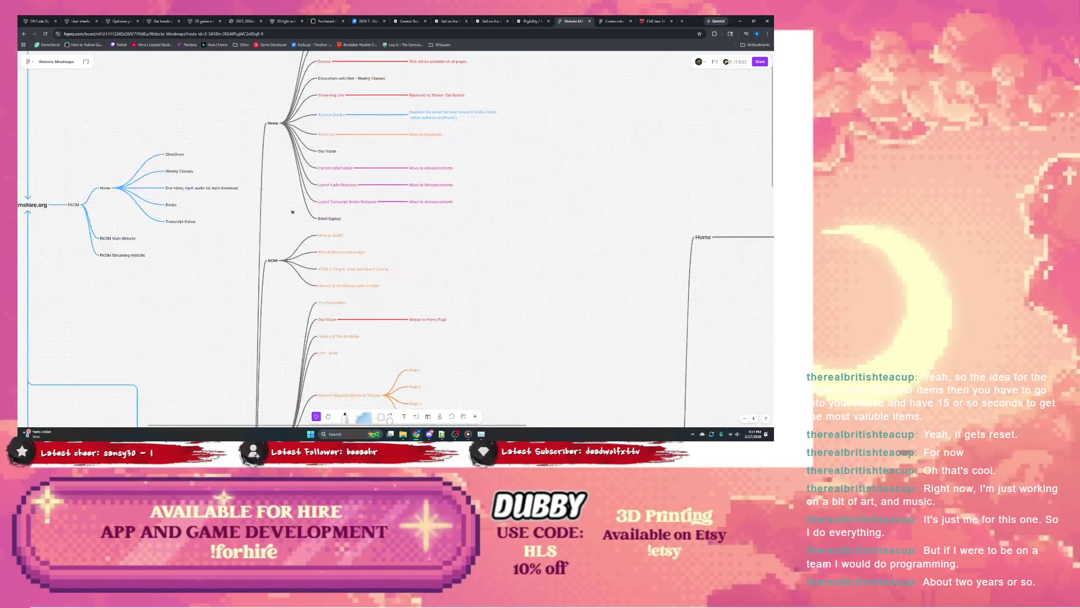
drag(479, 268, 244, 223)
scroll(244, 223, down, 5)
scroll(278, 253, down, 5)
scroll(338, 211, down, 5)
scroll(375, 175, up, 2)
scroll(375, 174, down, 2)
scroll(405, 194, down, 3)
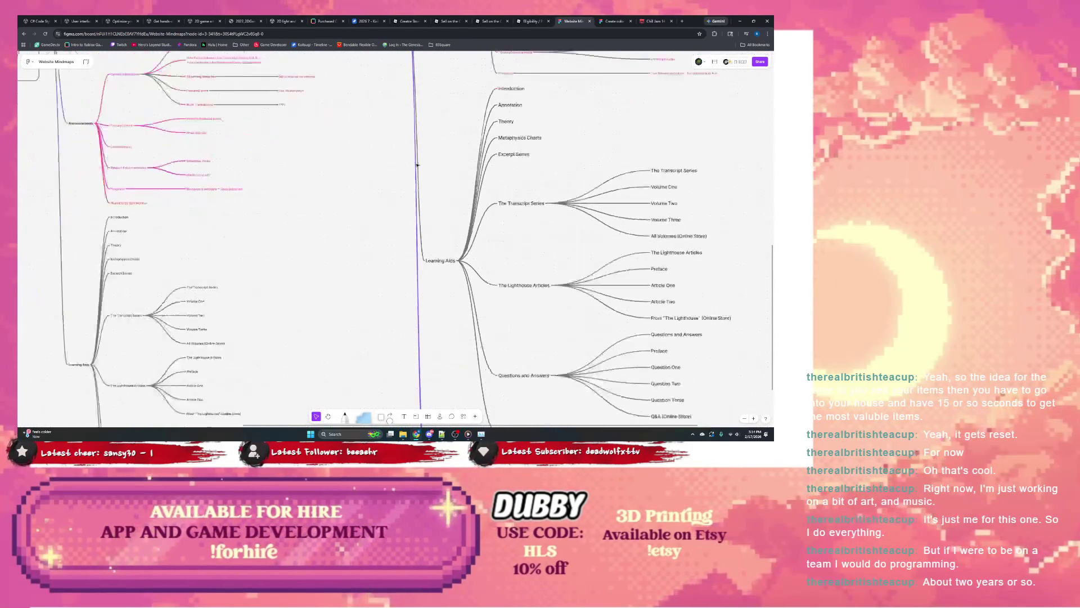
scroll(439, 211, down, 5)
scroll(464, 224, up, 2)
scroll(464, 224, up, 1)
scroll(464, 224, left, 1)
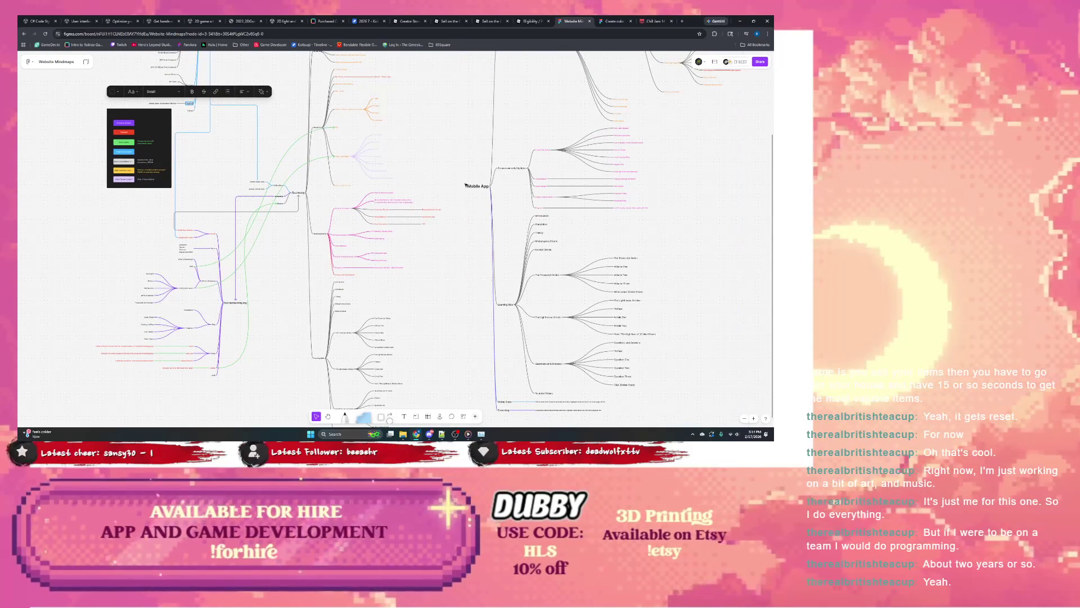
mouse_move(452, 177)
mouse_down()
mouse_move(541, 274)
mouse_move(428, 284)
mouse_up()
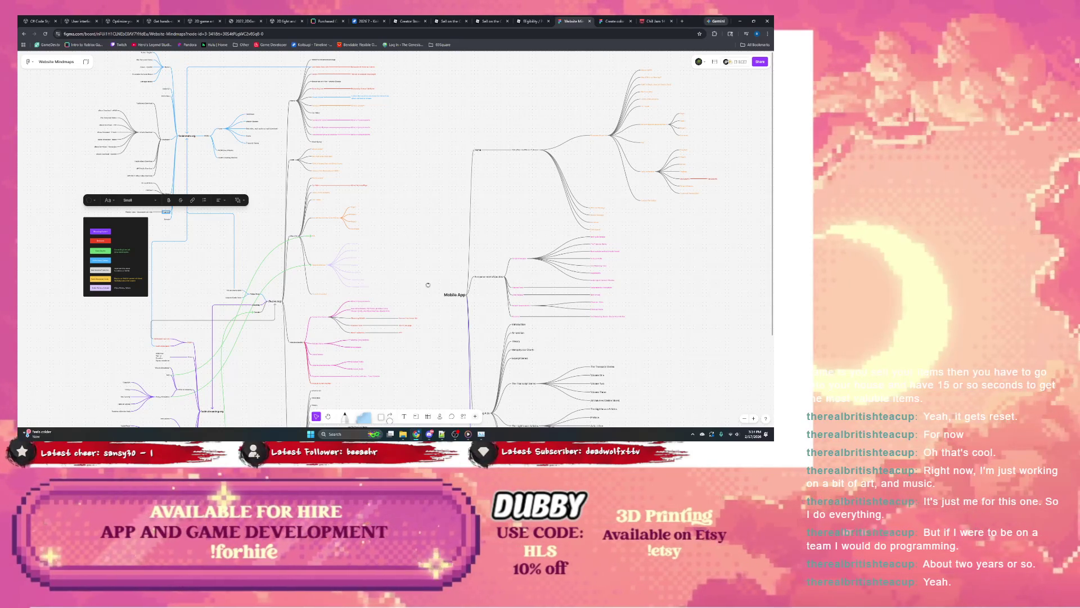
drag(428, 284, 434, 144)
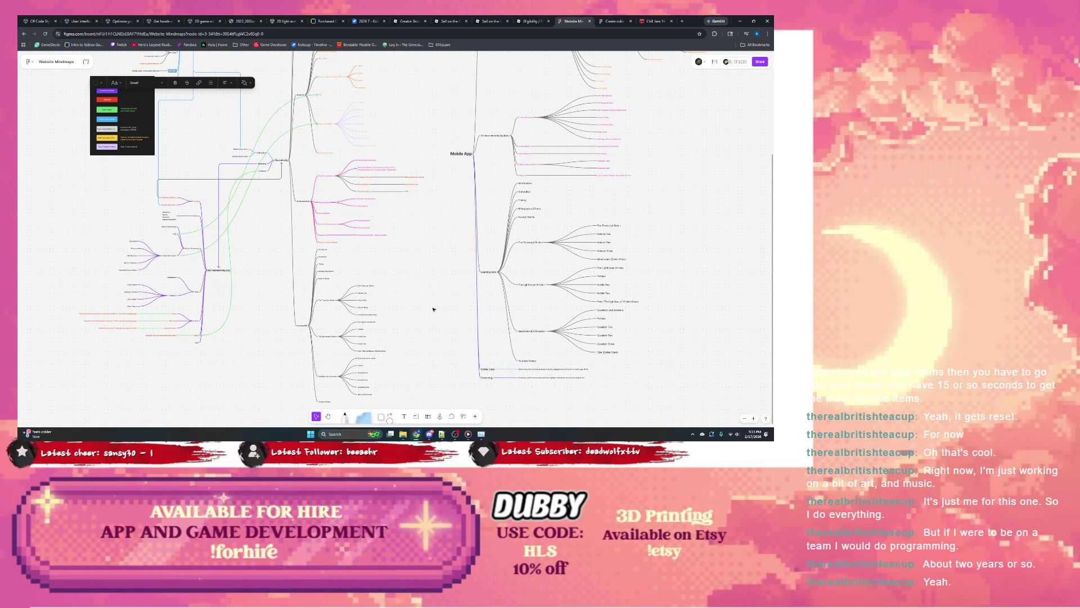
scroll(433, 309, up, 3)
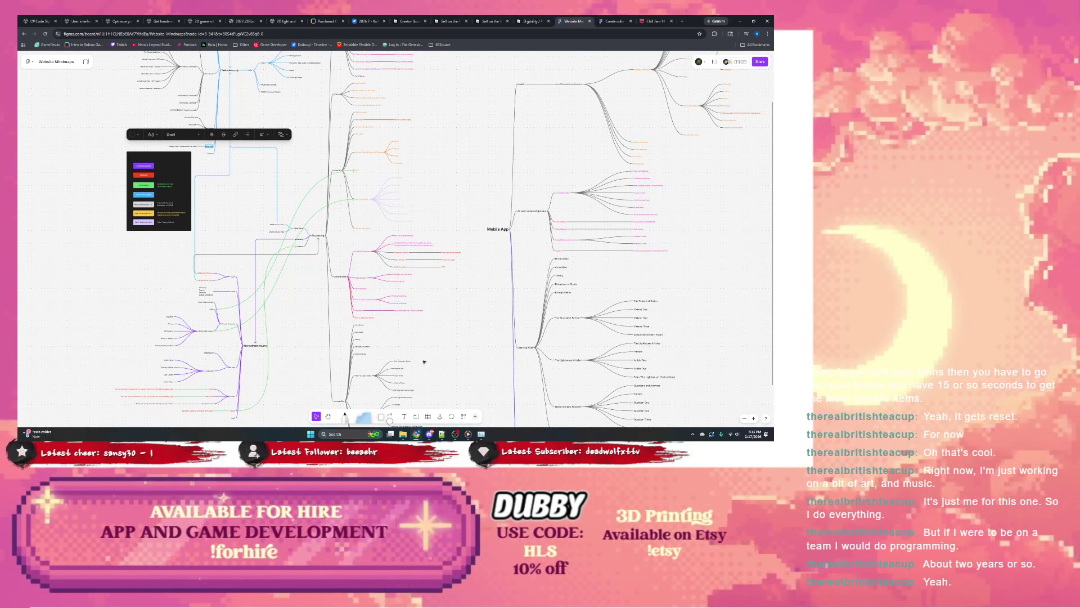
scroll(396, 334, up, 5)
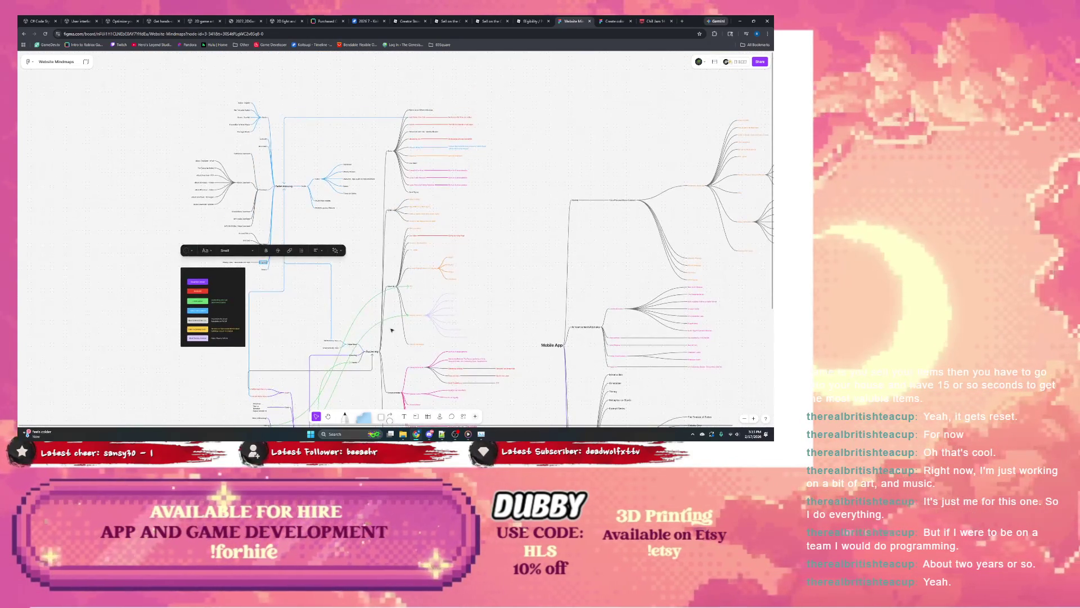
scroll(403, 144, down, 8)
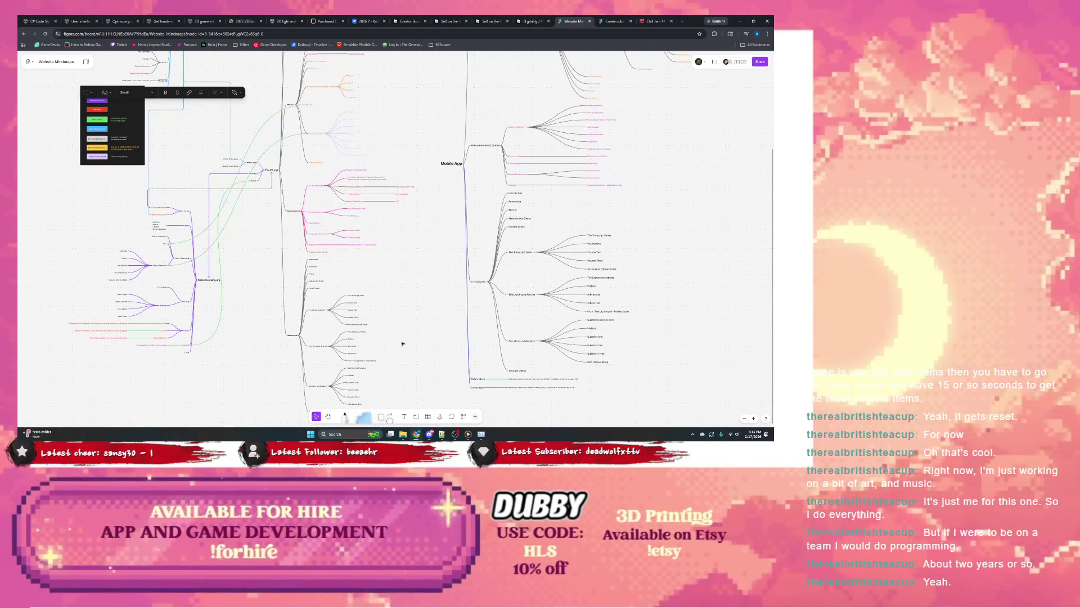
scroll(403, 342, down, 2)
scroll(404, 342, left, 2)
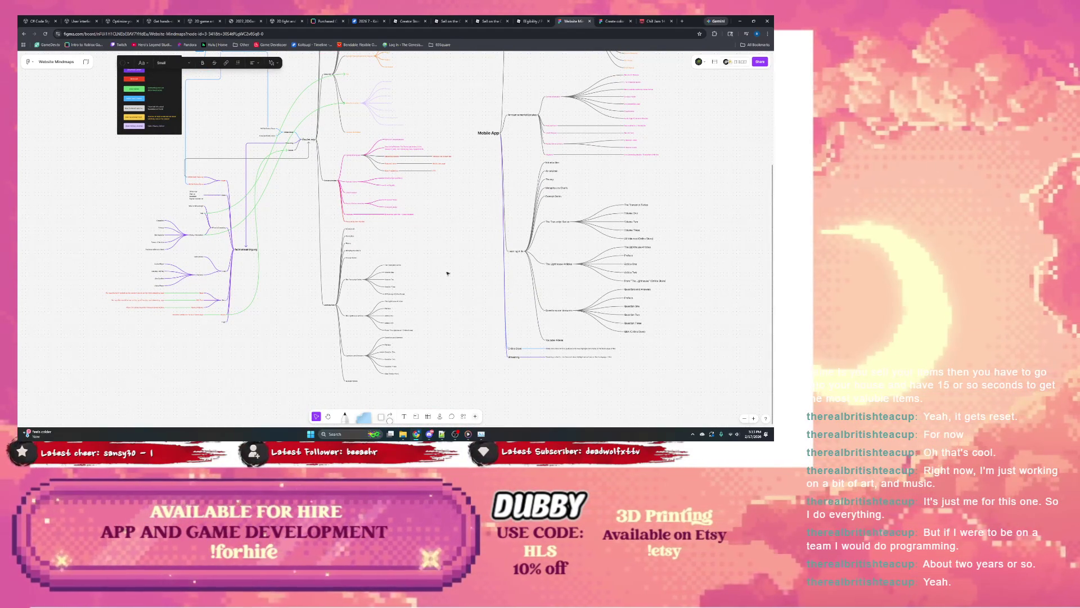
scroll(448, 273, down, 2)
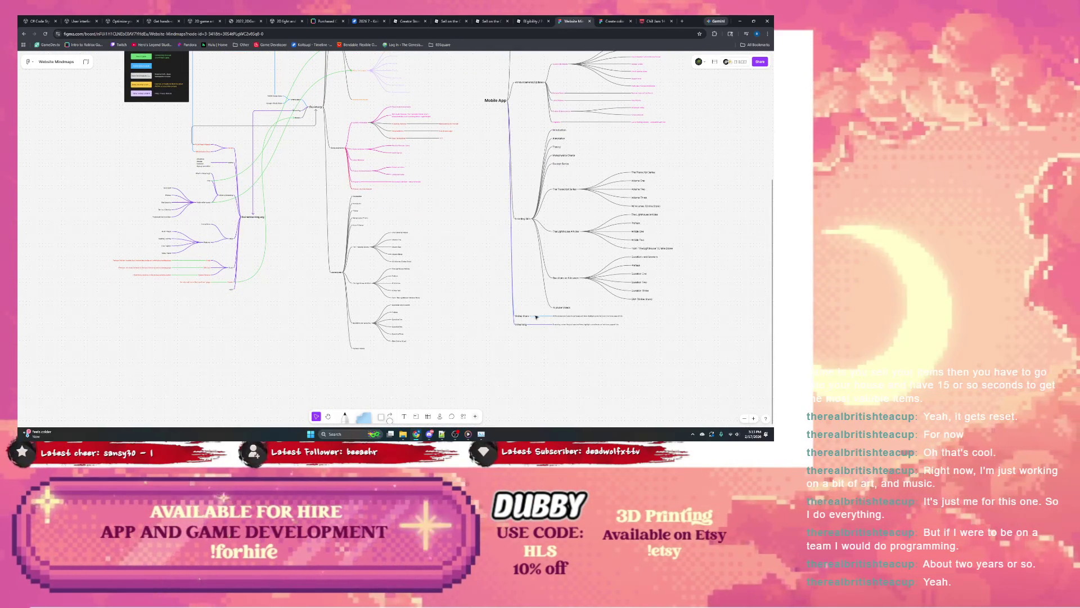
scroll(322, 225, up, 3)
scroll(321, 225, up, 3)
scroll(321, 226, up, 3)
scroll(321, 225, up, 3)
scroll(368, 302, up, 2)
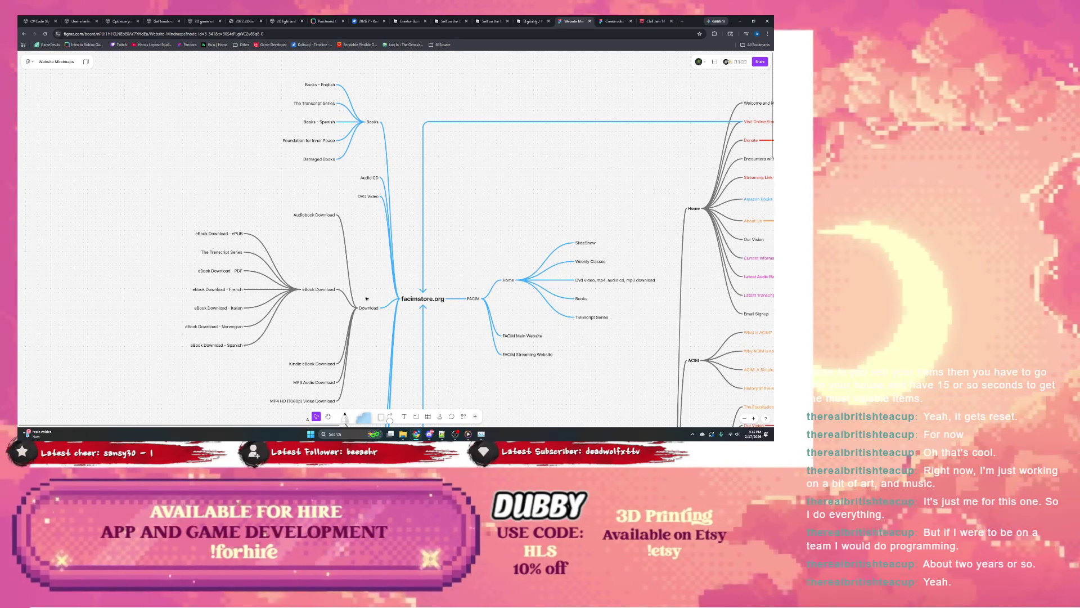
drag(394, 131, 359, 147)
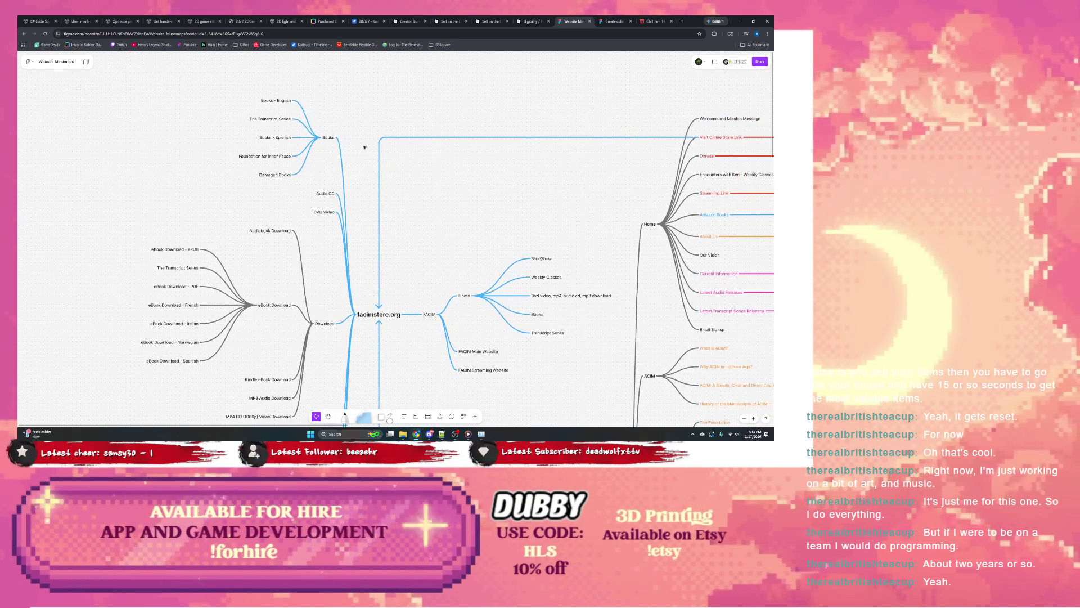
scroll(443, 211, right, 5)
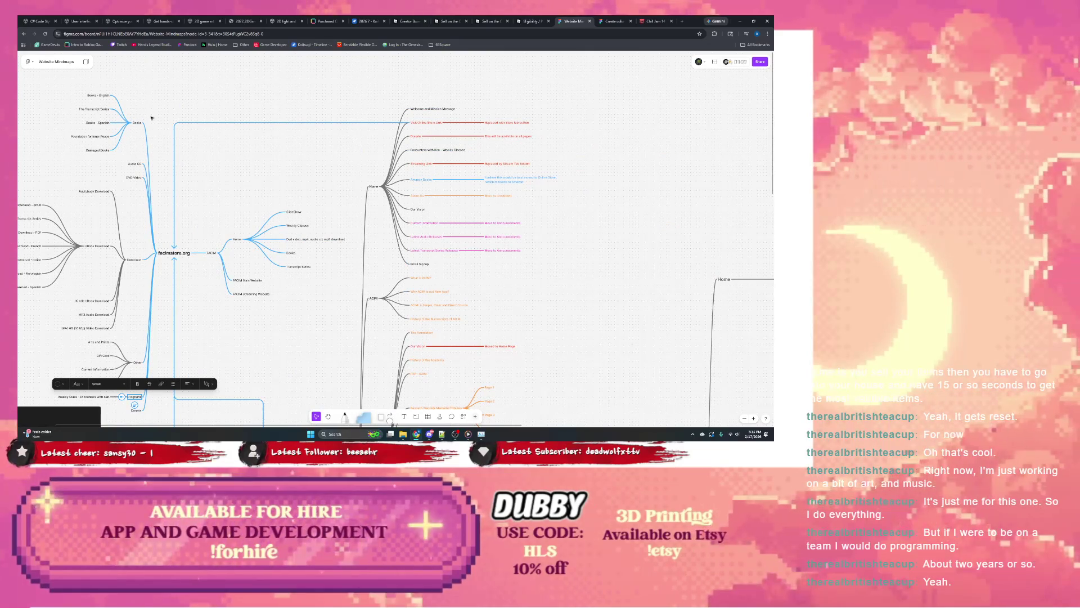
scroll(198, 144, left, 2)
scroll(198, 145, left, 3)
scroll(254, 148, left, 2)
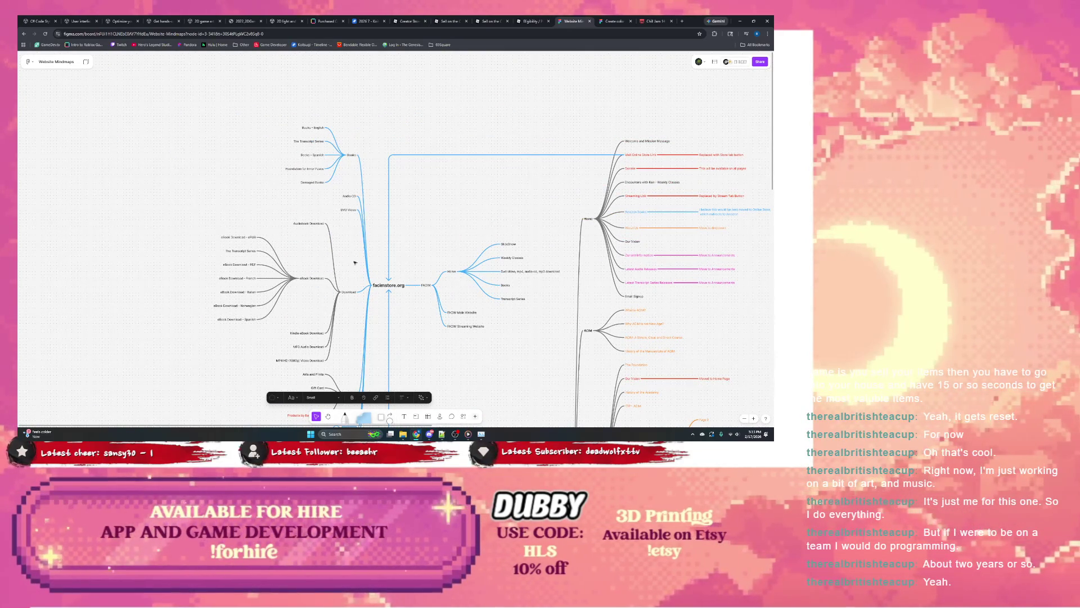
scroll(304, 310, down, 2)
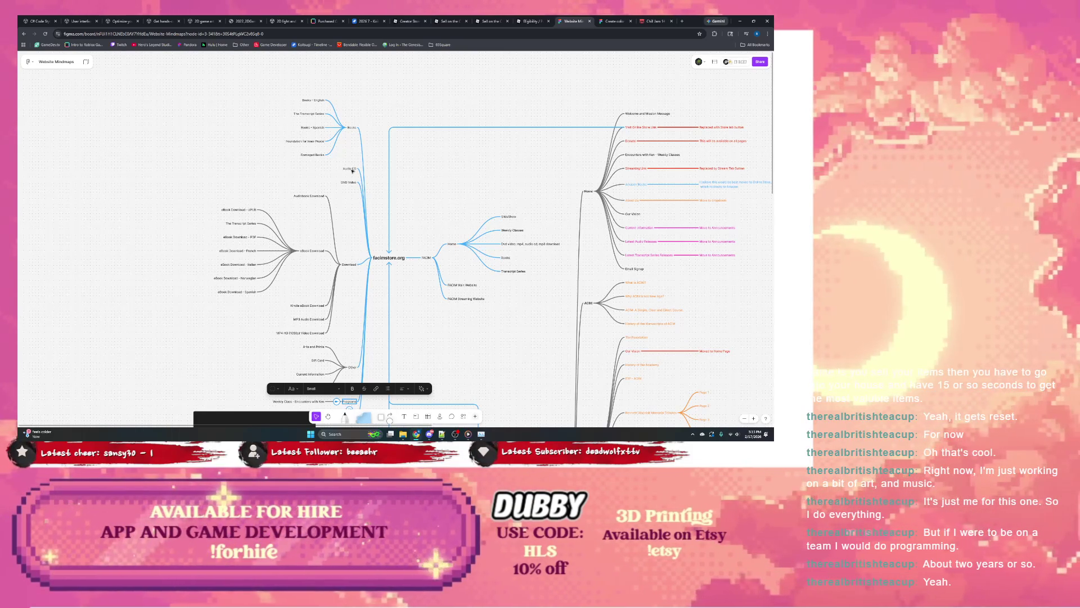
scroll(356, 234, down, 3)
click(400, 251)
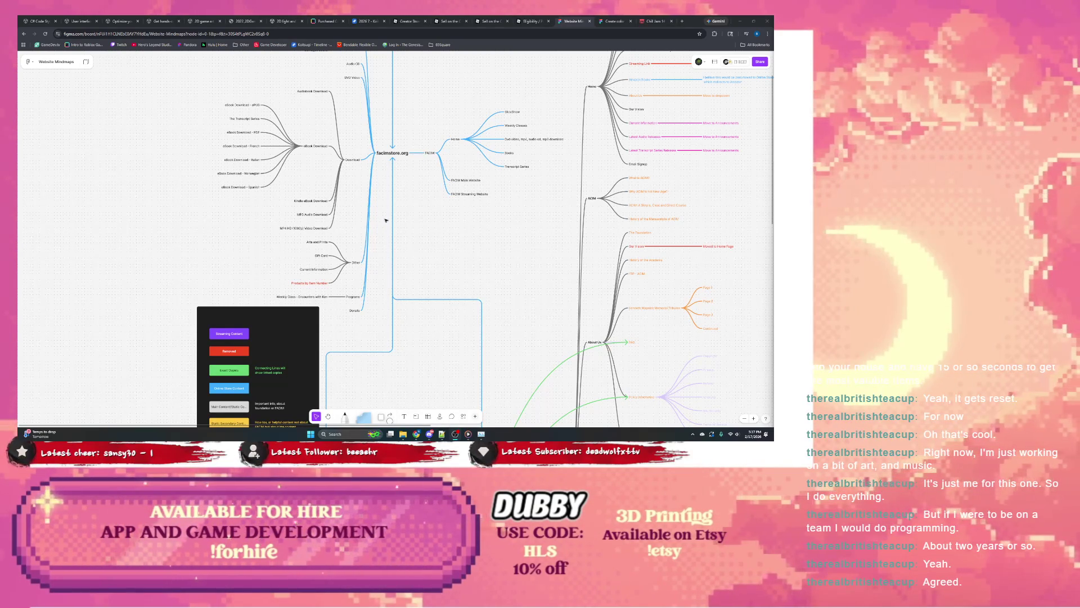
scroll(405, 194, right, 2)
scroll(406, 195, down, 1)
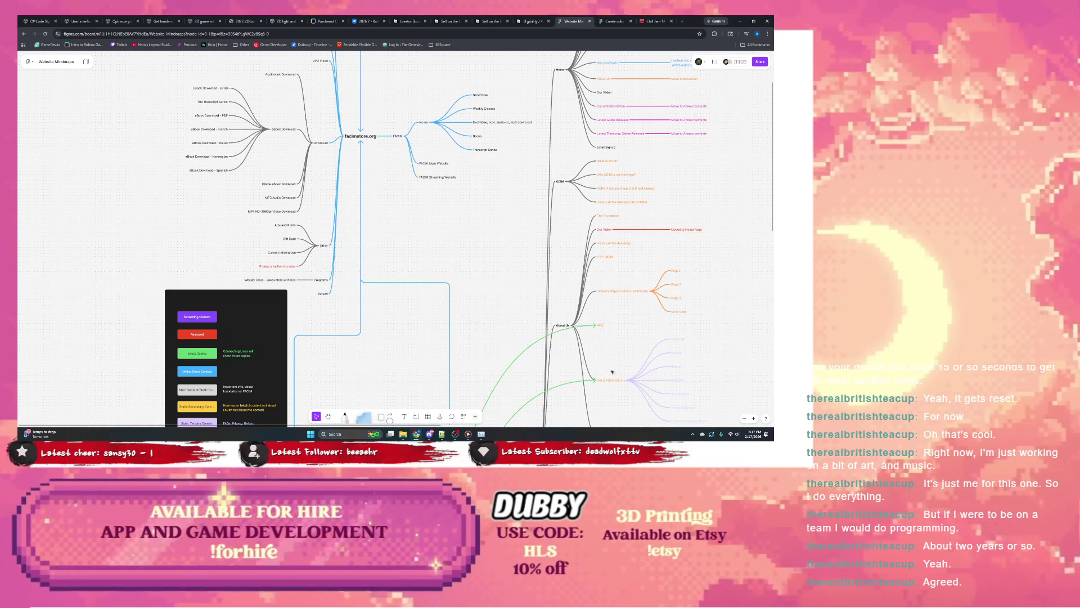
scroll(598, 268, down, 3)
scroll(599, 356, down, 3)
scroll(583, 330, left, 2)
scroll(578, 305, down, 3)
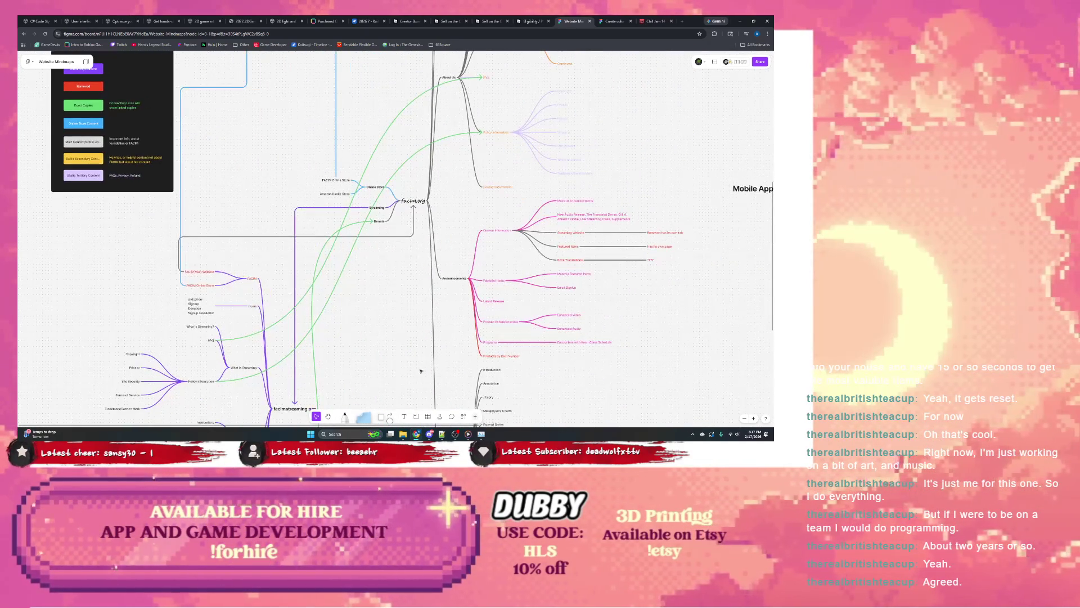
scroll(506, 338, right, 3)
scroll(413, 368, down, 3)
scroll(422, 362, left, 2)
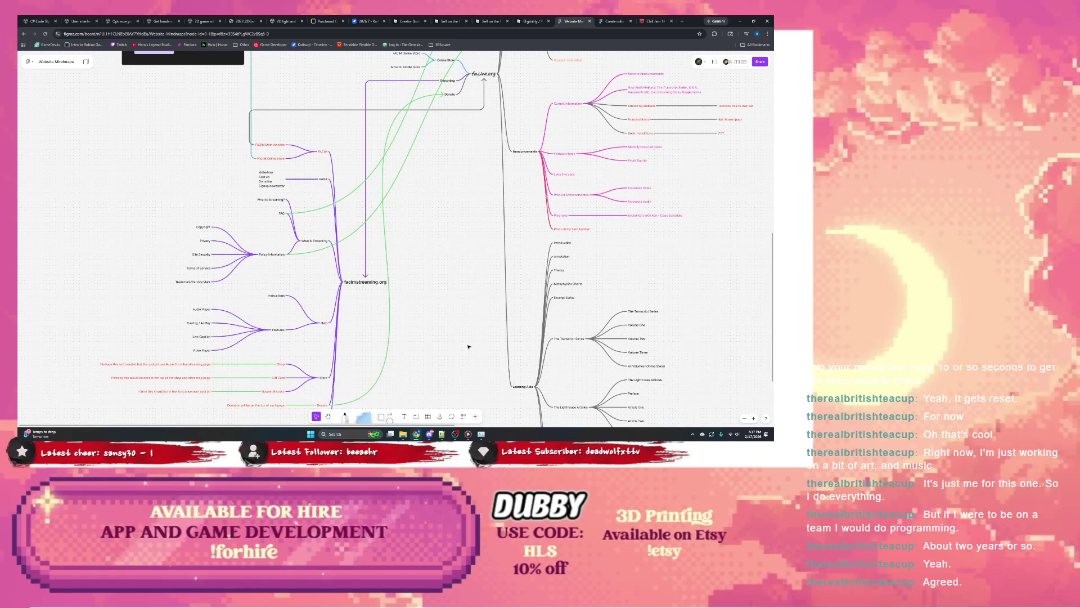
scroll(447, 348, down, 1)
scroll(431, 349, right, 2)
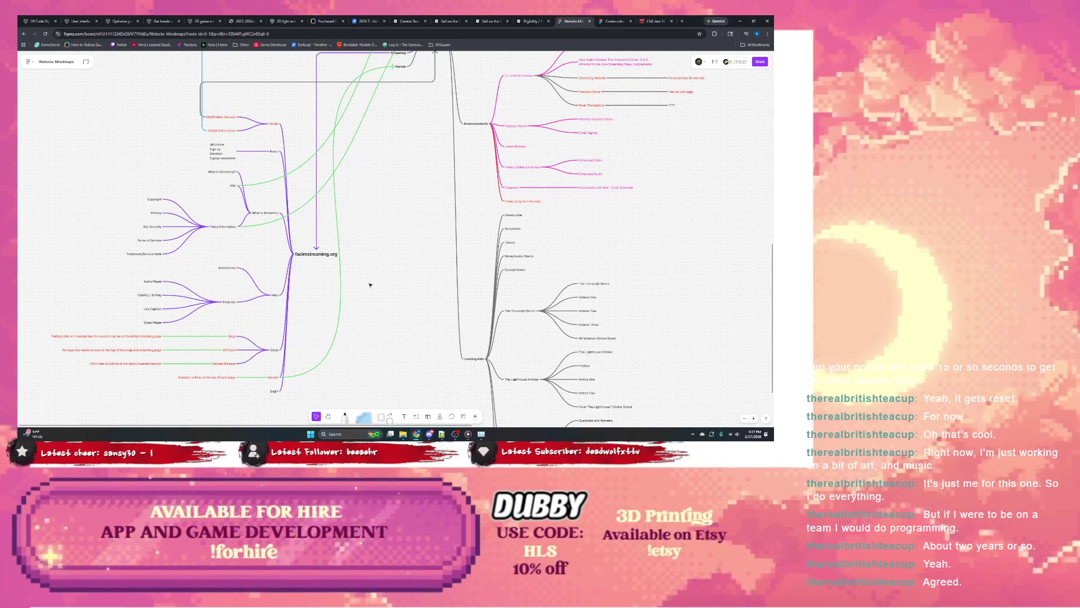
scroll(415, 333, down, 5)
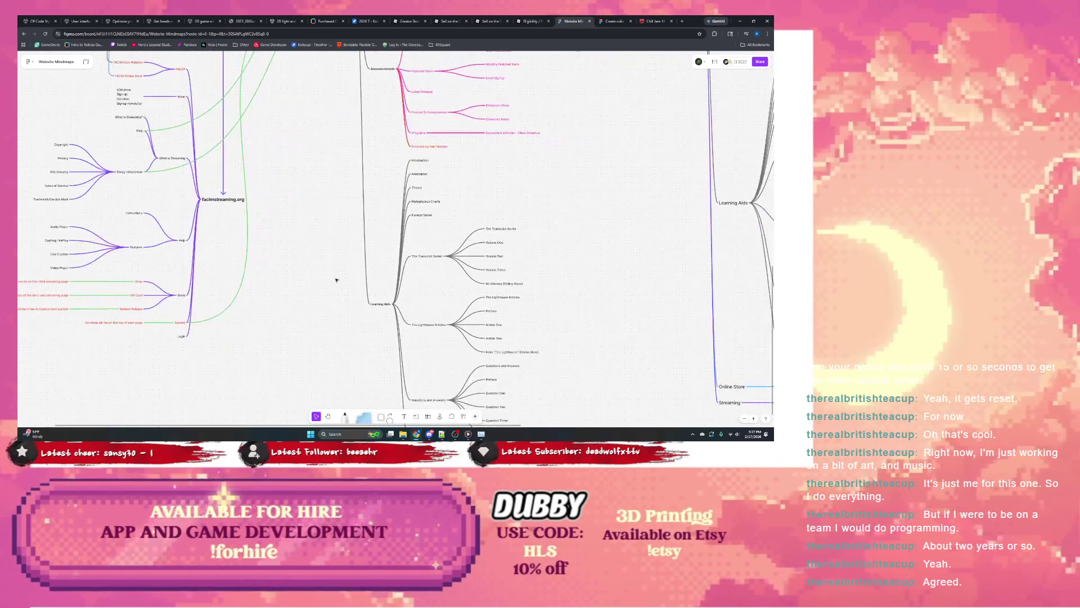
scroll(357, 282, right, 2)
scroll(487, 285, right, 5)
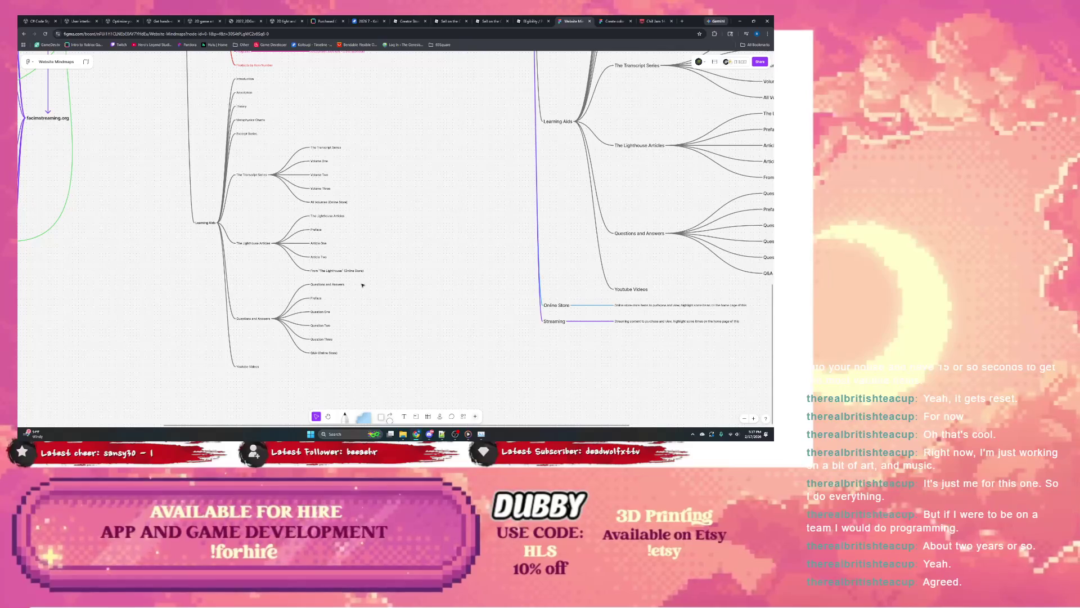
scroll(357, 270, right, 5)
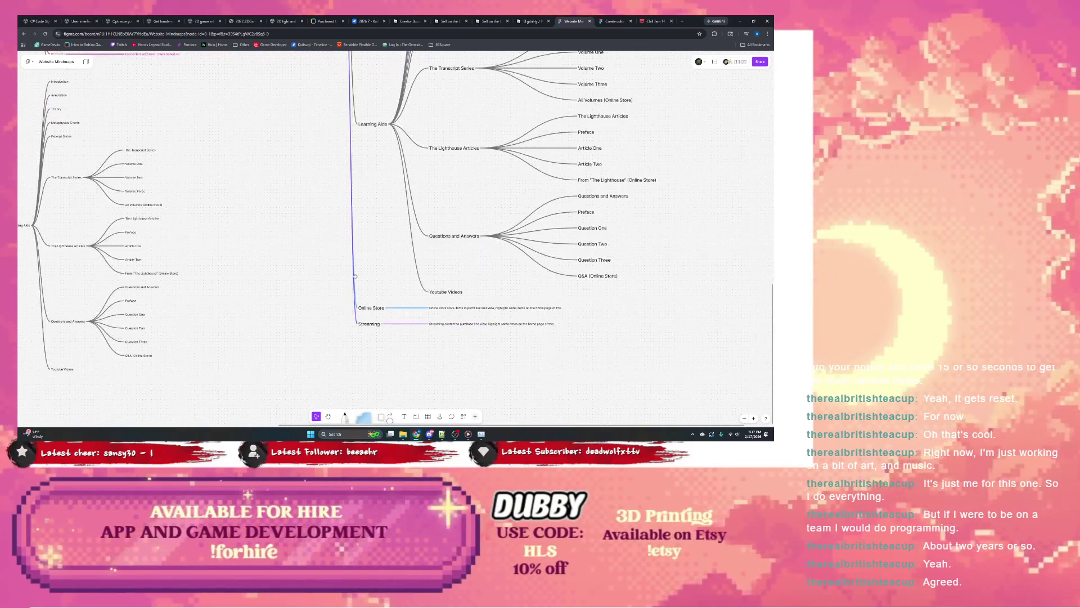
click(451, 308)
scroll(275, 287, up, 6)
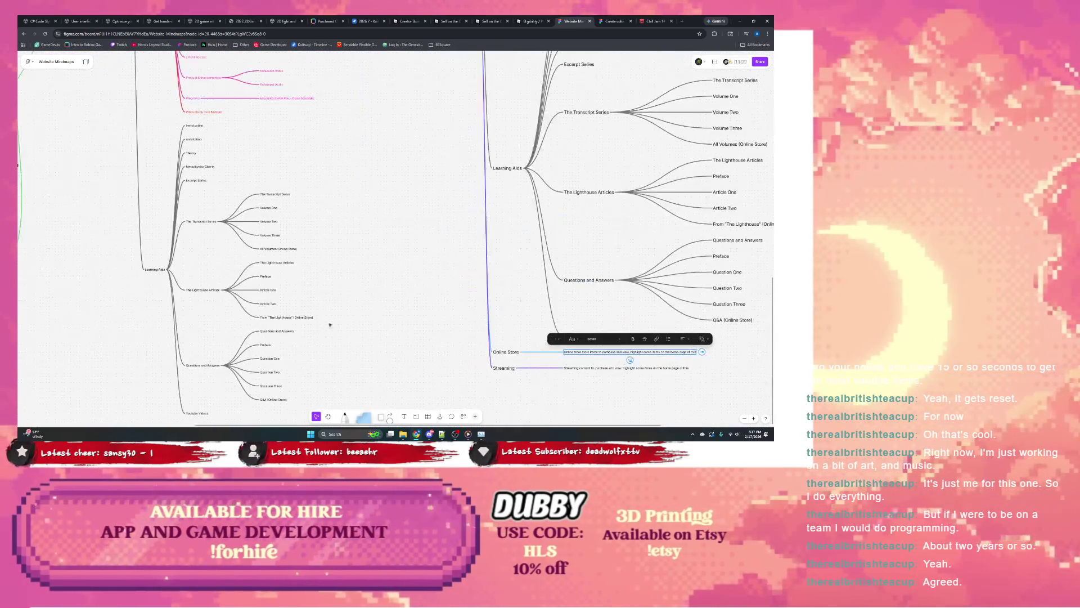
scroll(275, 287, left, 6)
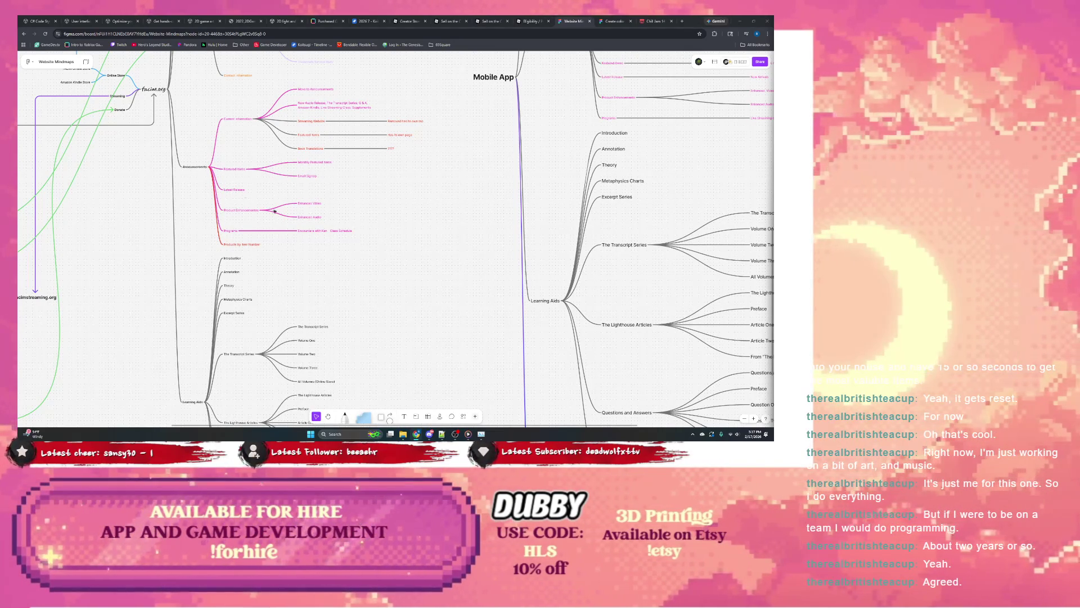
scroll(289, 228, up, 5)
scroll(290, 228, left, 5)
scroll(290, 228, up, 3)
scroll(289, 228, left, 3)
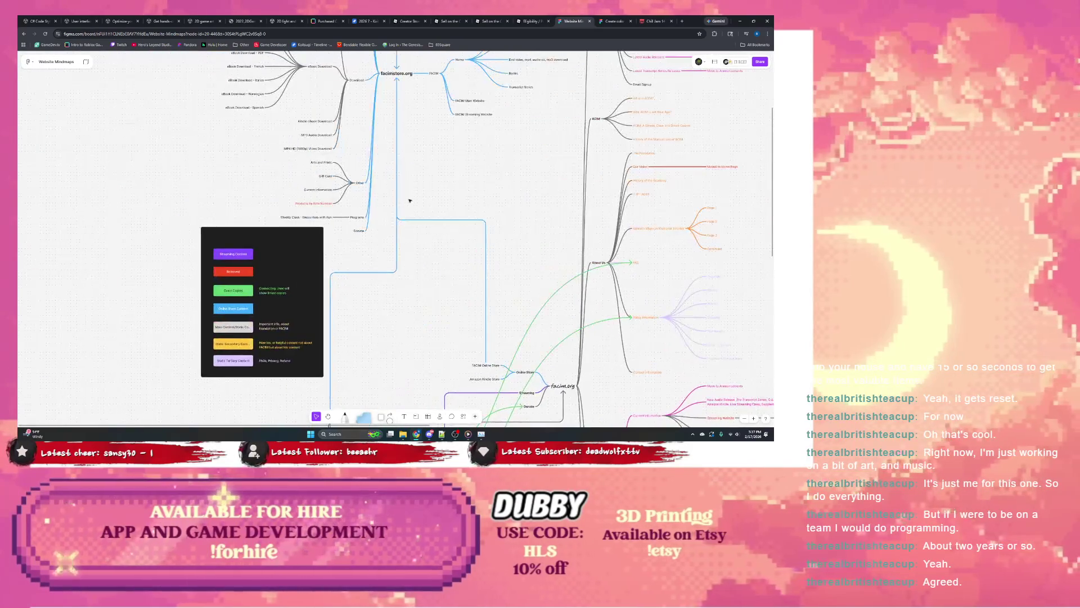
scroll(354, 279, up, 4)
scroll(379, 291, up, 2)
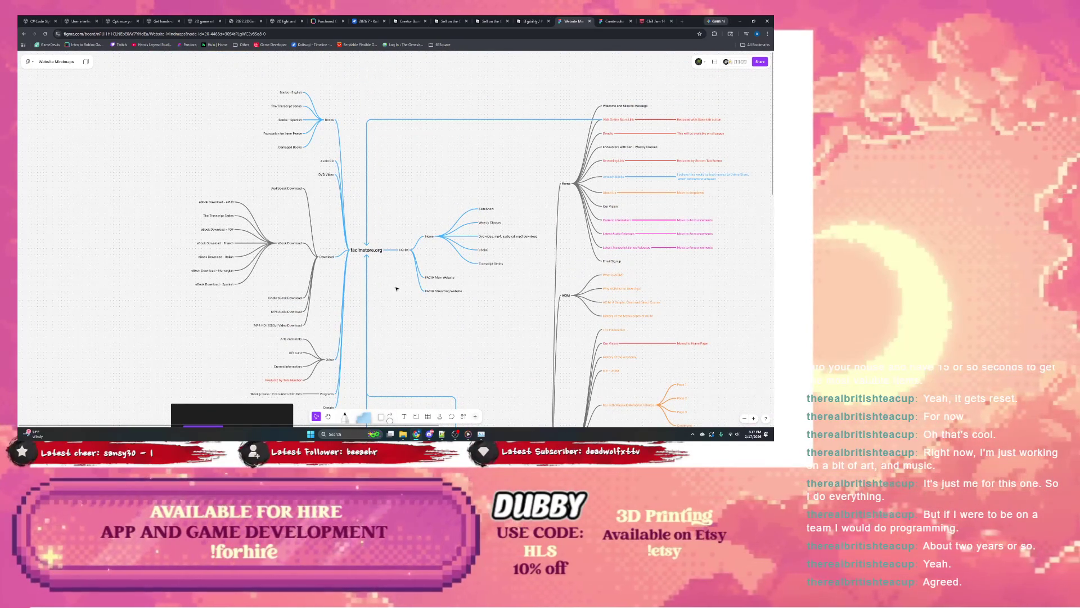
scroll(325, 263, down, 2)
scroll(324, 264, right, 2)
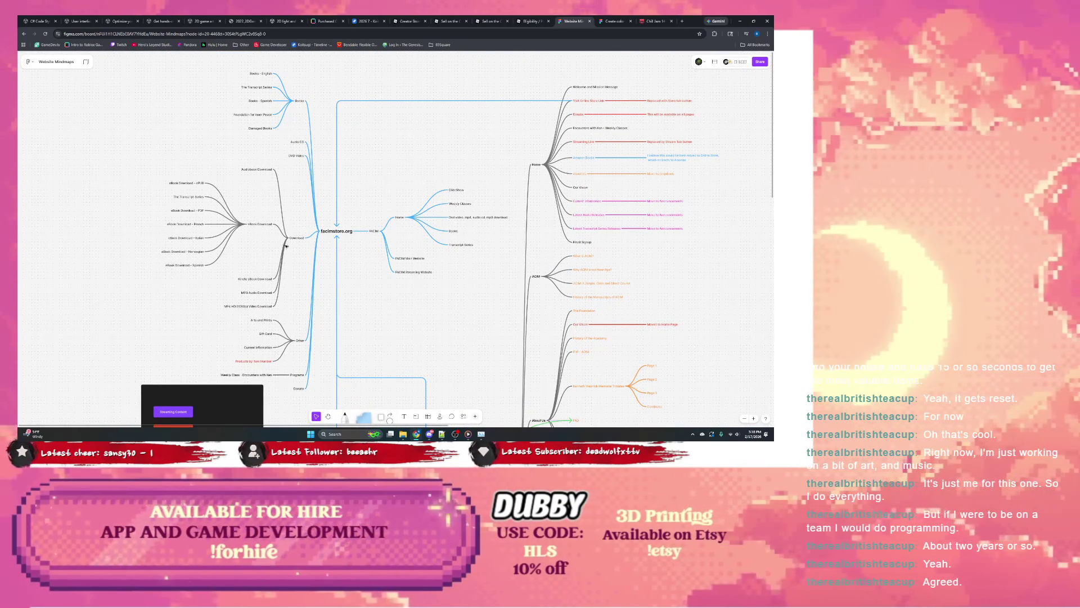
click(296, 237)
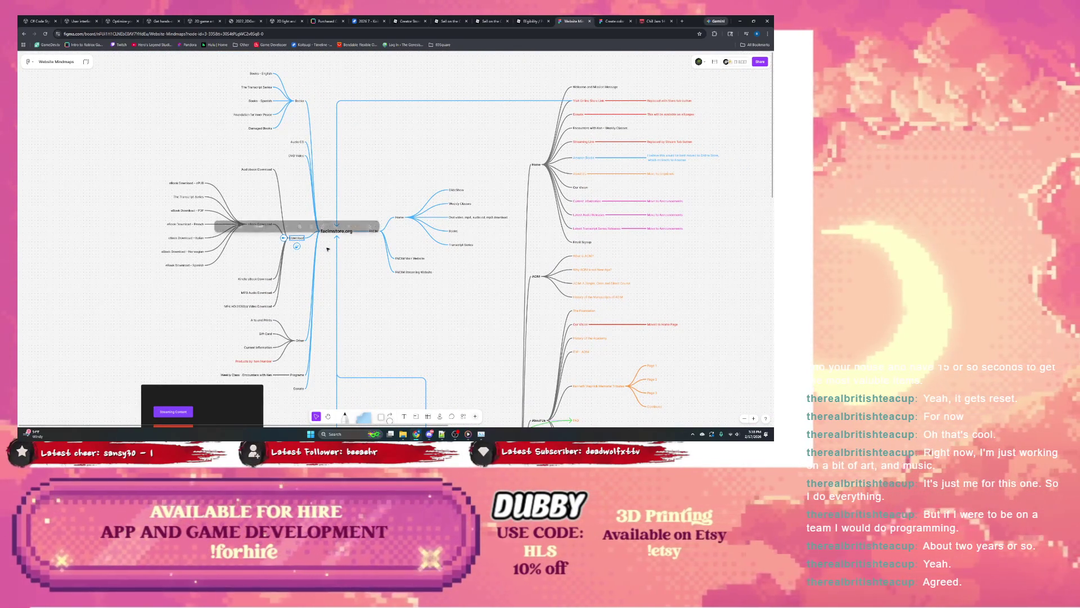
click(301, 341)
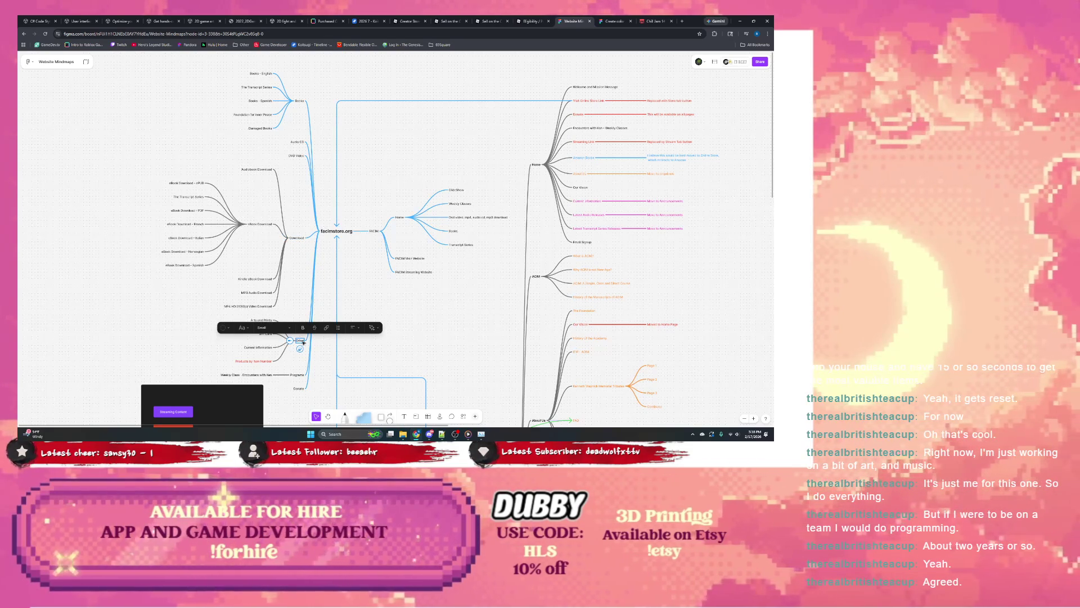
click(298, 374)
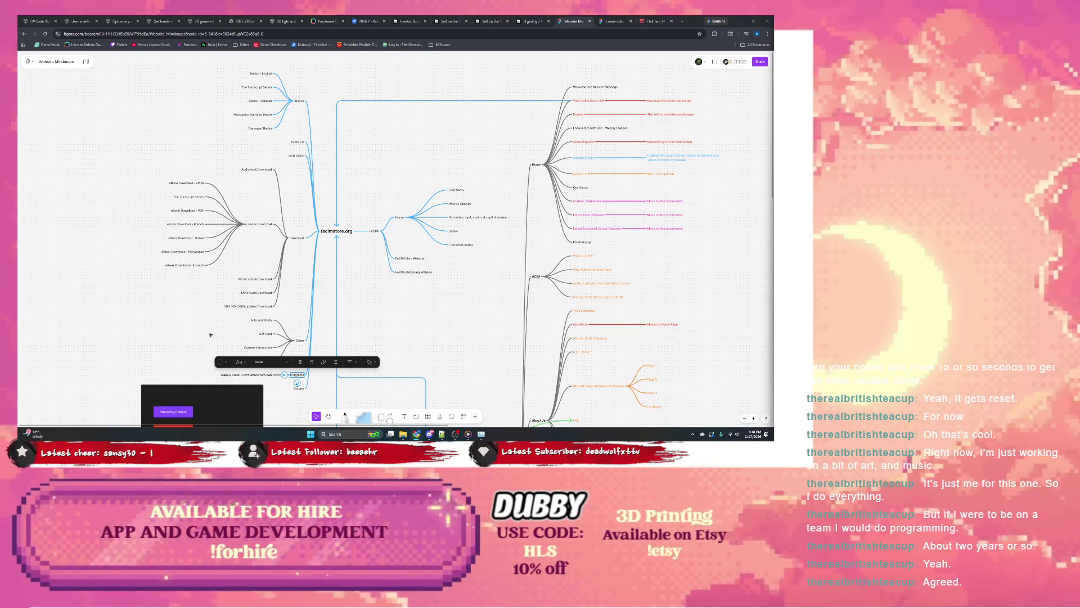
scroll(358, 282, down, 3)
scroll(359, 282, left, 5)
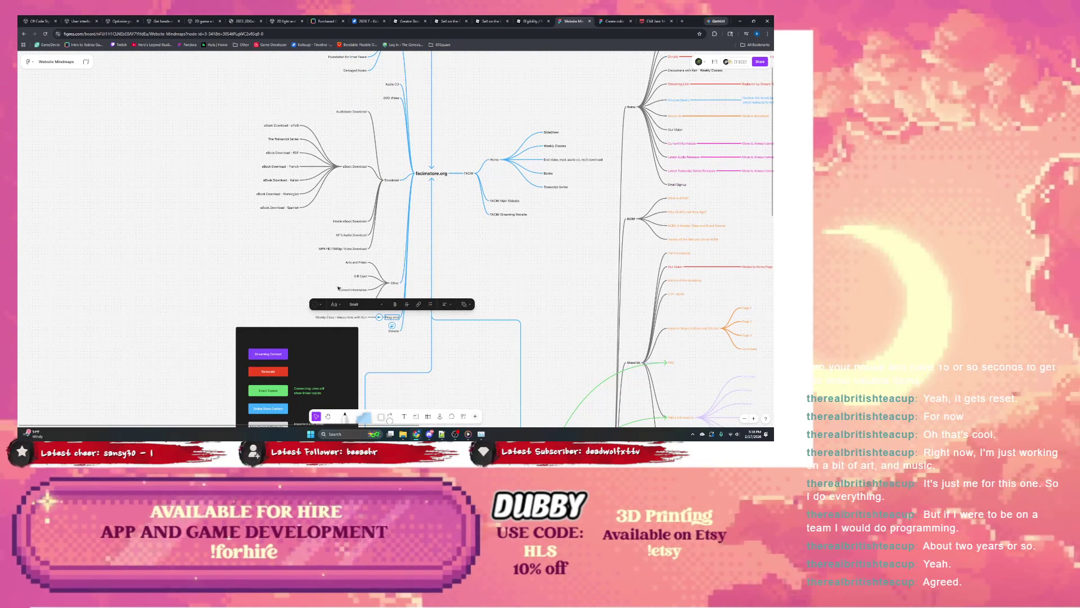
scroll(318, 284, down, 1)
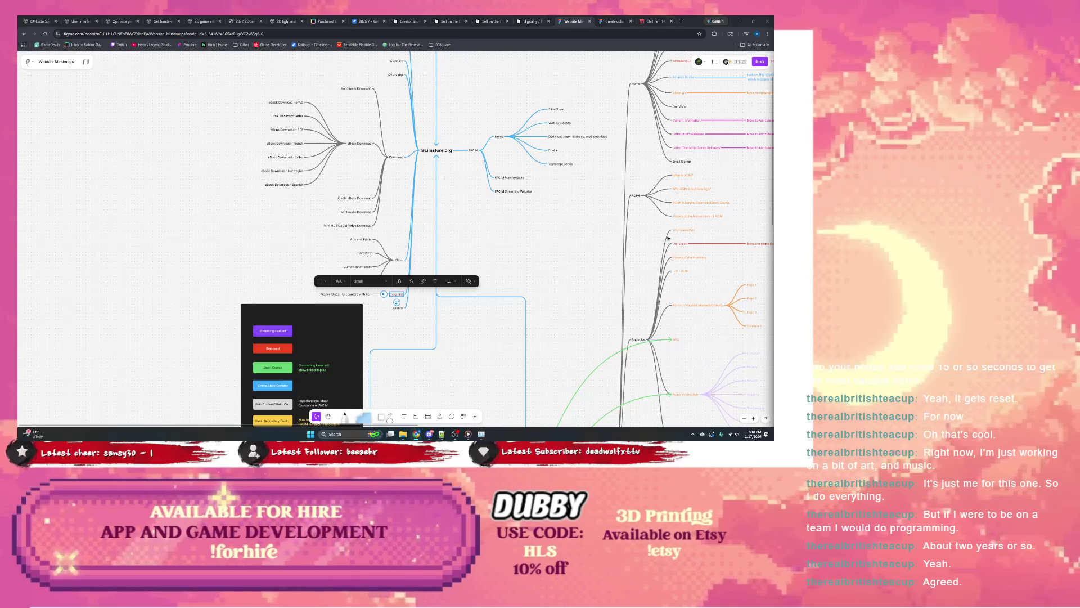
scroll(486, 277, down, 4)
scroll(486, 277, right, 5)
scroll(487, 277, down, 3)
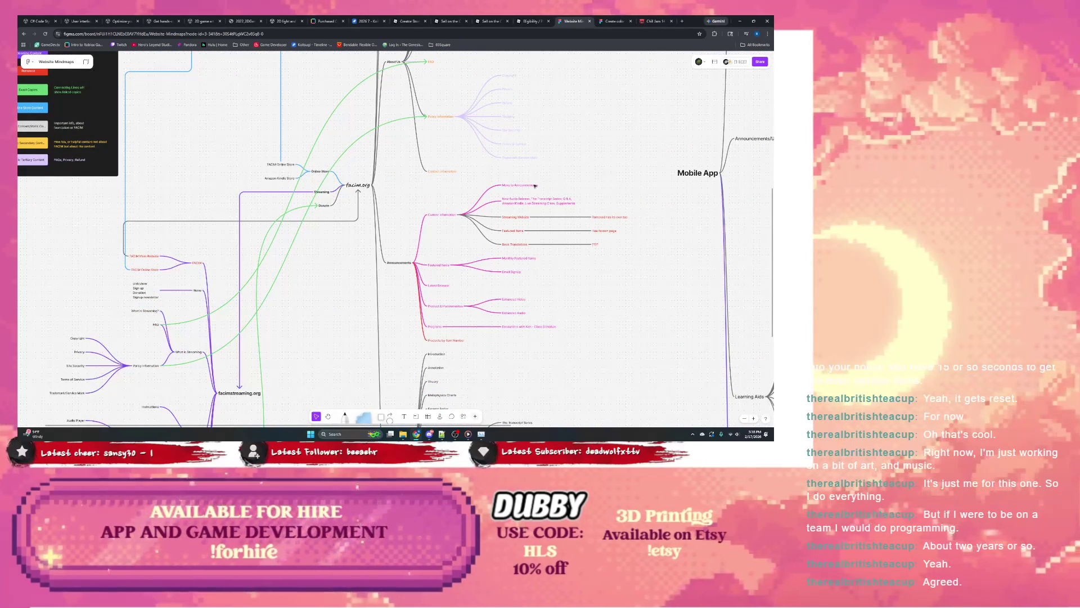
scroll(481, 245, down, 2)
scroll(479, 225, down, 3)
scroll(480, 225, up, 1)
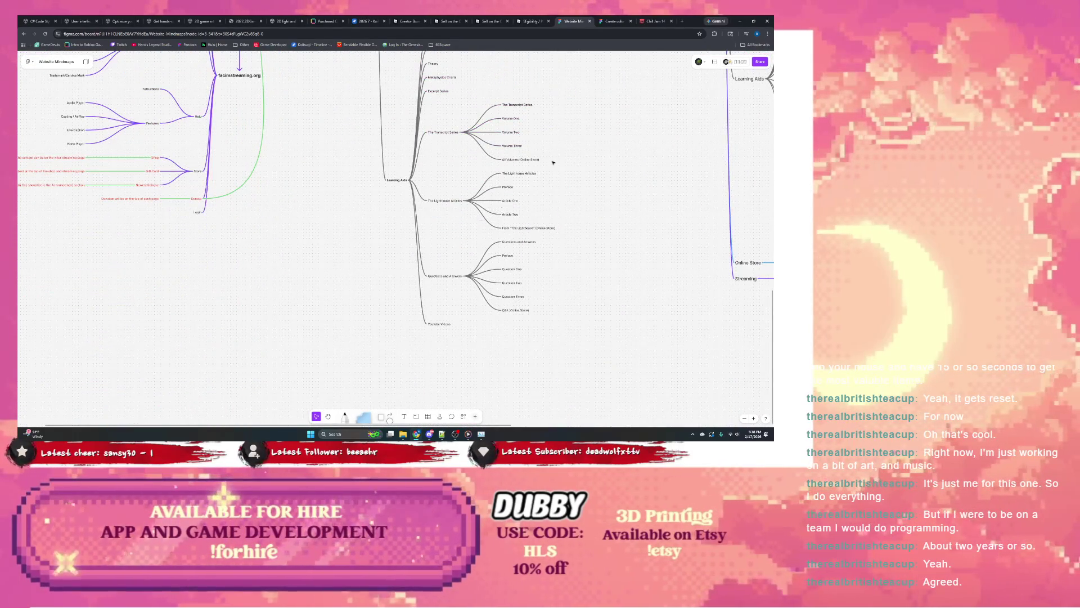
scroll(473, 245, right, 2)
scroll(463, 265, up, 2)
scroll(463, 264, up, 1)
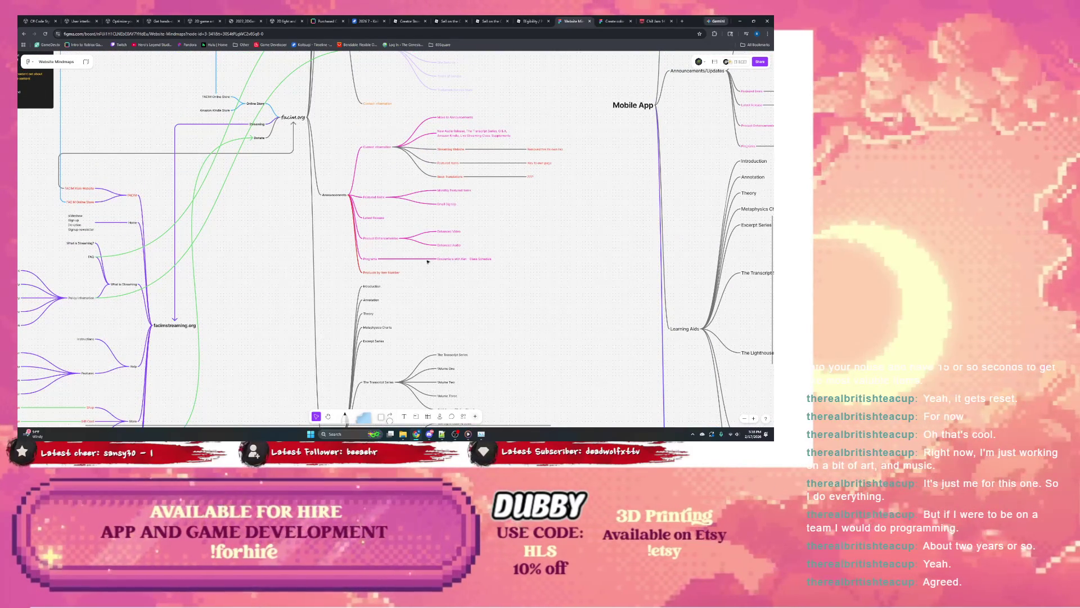
click(447, 259)
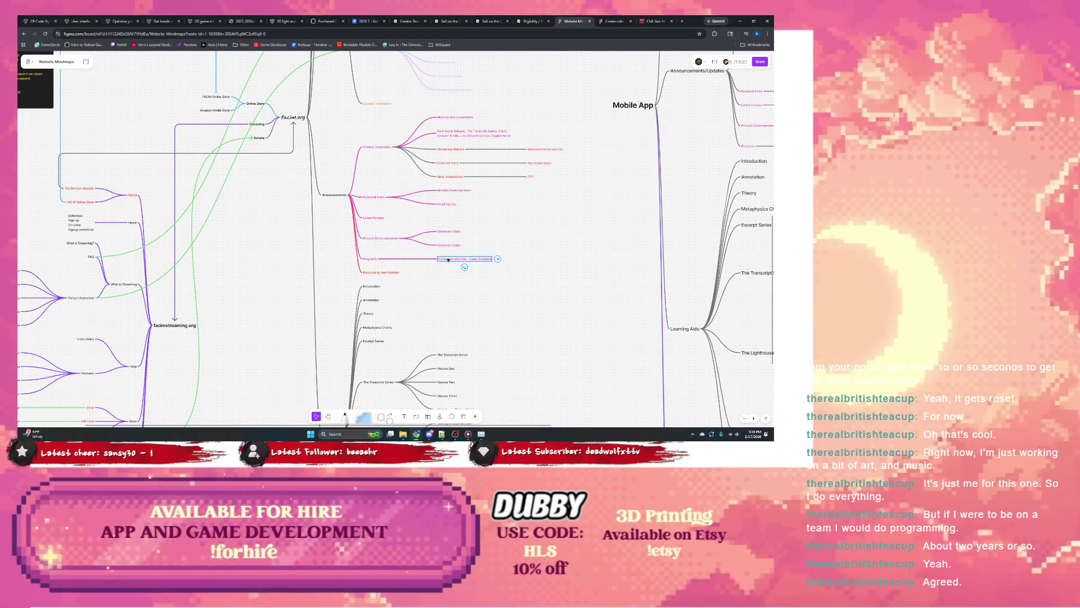
click(358, 257)
scroll(460, 261, up, 6)
scroll(459, 261, left, 4)
scroll(459, 262, up, 2)
scroll(450, 247, left, 2)
scroll(423, 251, up, 3)
scroll(422, 251, left, 1)
scroll(380, 253, up, 3)
scroll(381, 252, left, 1)
scroll(349, 236, down, 4)
scroll(349, 224, left, 1)
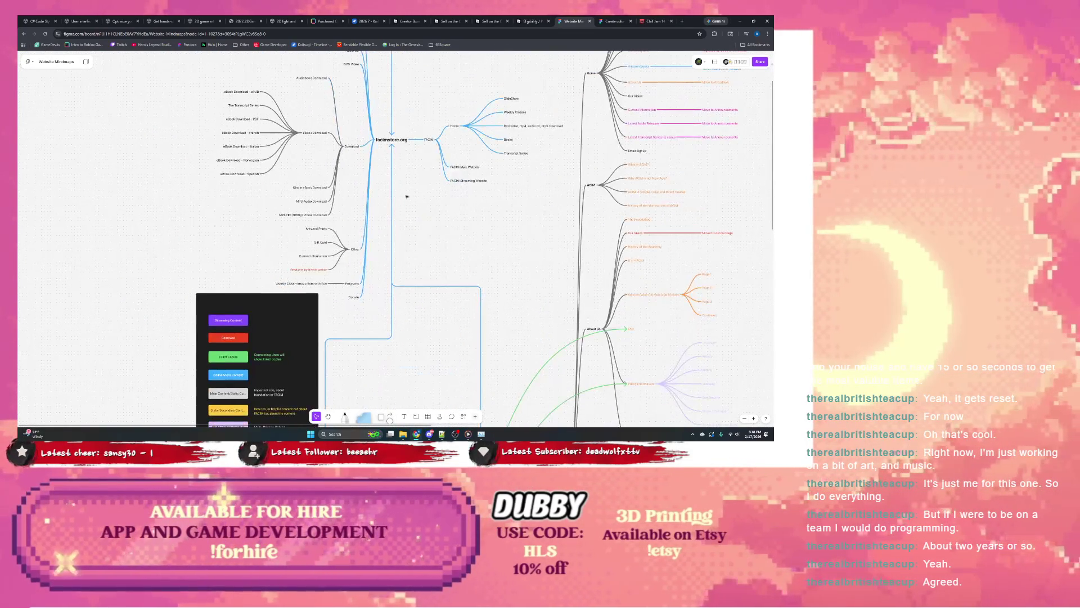
scroll(348, 213, up, 2)
scroll(359, 232, up, 2)
scroll(359, 232, right, 2)
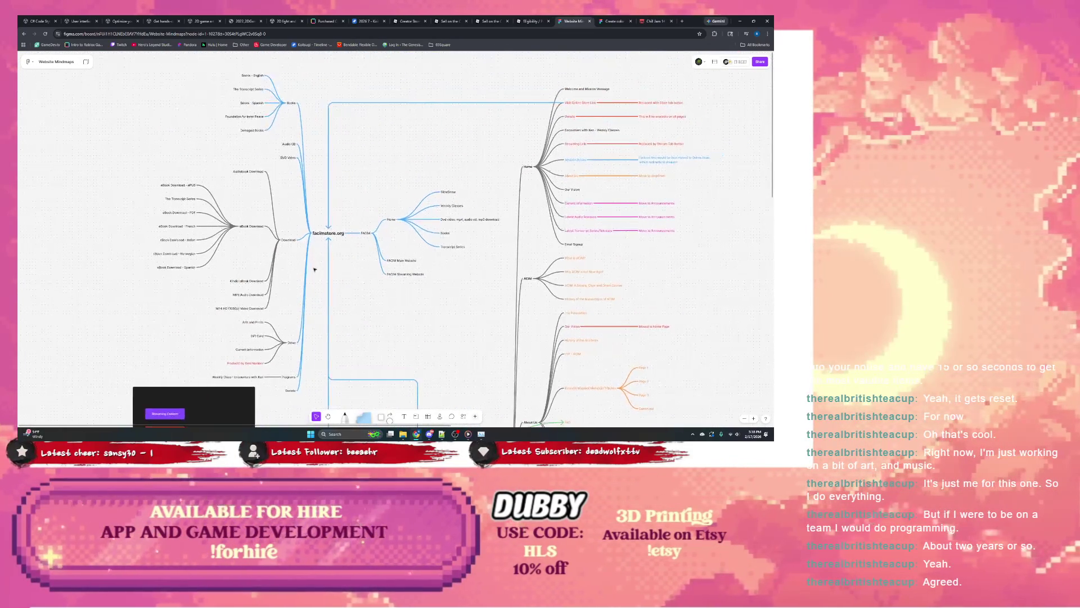
scroll(359, 253, down, 2)
scroll(339, 279, down, 2)
scroll(338, 279, left, 2)
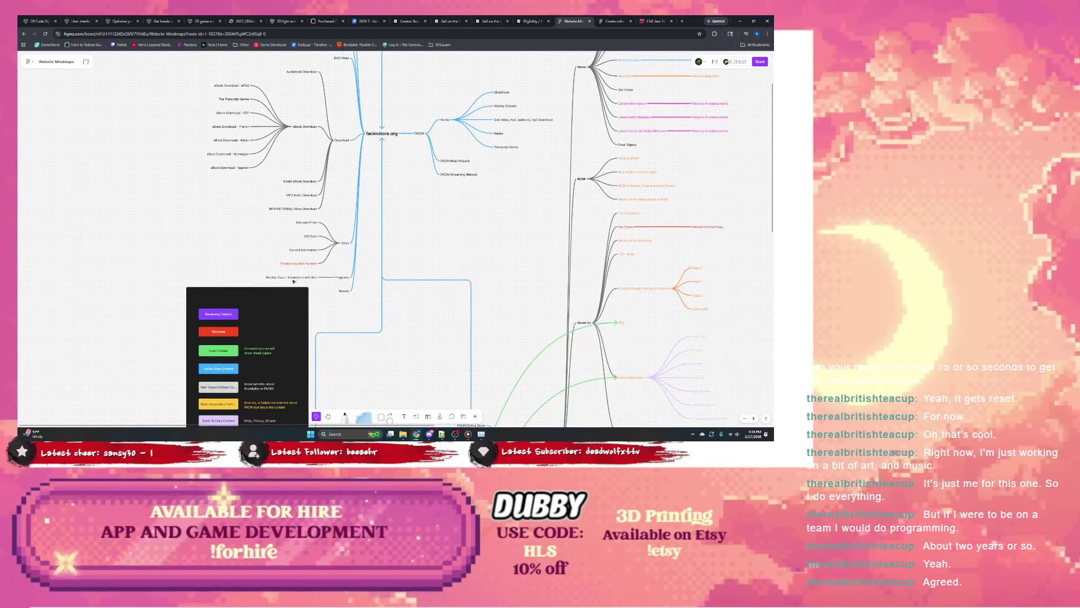
scroll(304, 295, down, 3)
scroll(305, 296, left, 2)
scroll(321, 270, up, 2)
scroll(321, 271, right, 3)
scroll(337, 245, left, 2)
Drag the dark colour legend panel further left, away from the facimstore.org branches.
drag(353, 227, 355, 224)
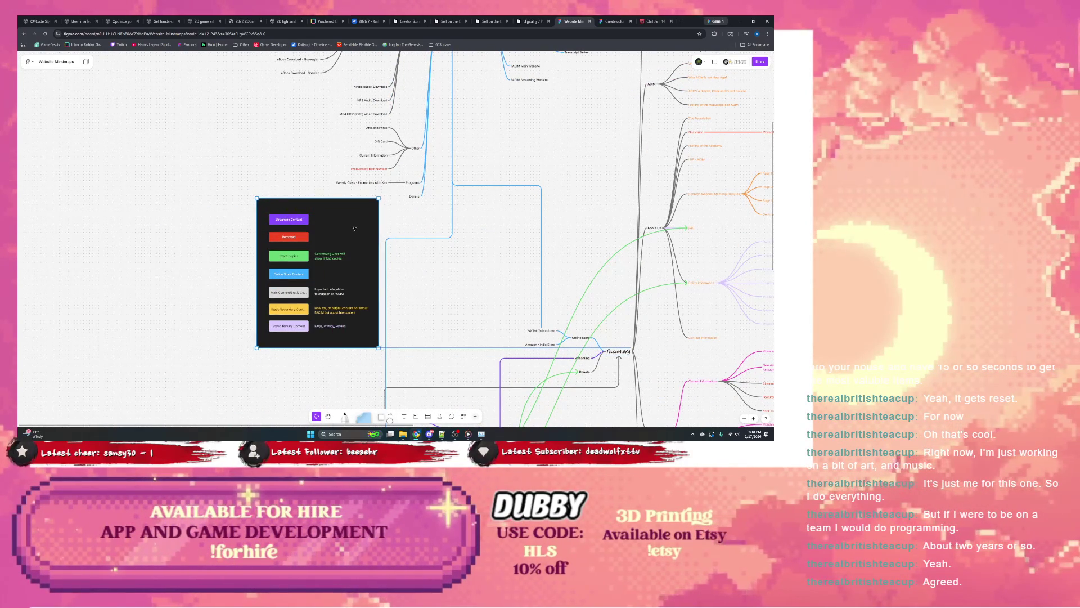
mouse_move(251, 190)
mouse_down()
mouse_move(390, 342)
mouse_move(384, 355)
mouse_move(137, 342)
mouse_up()
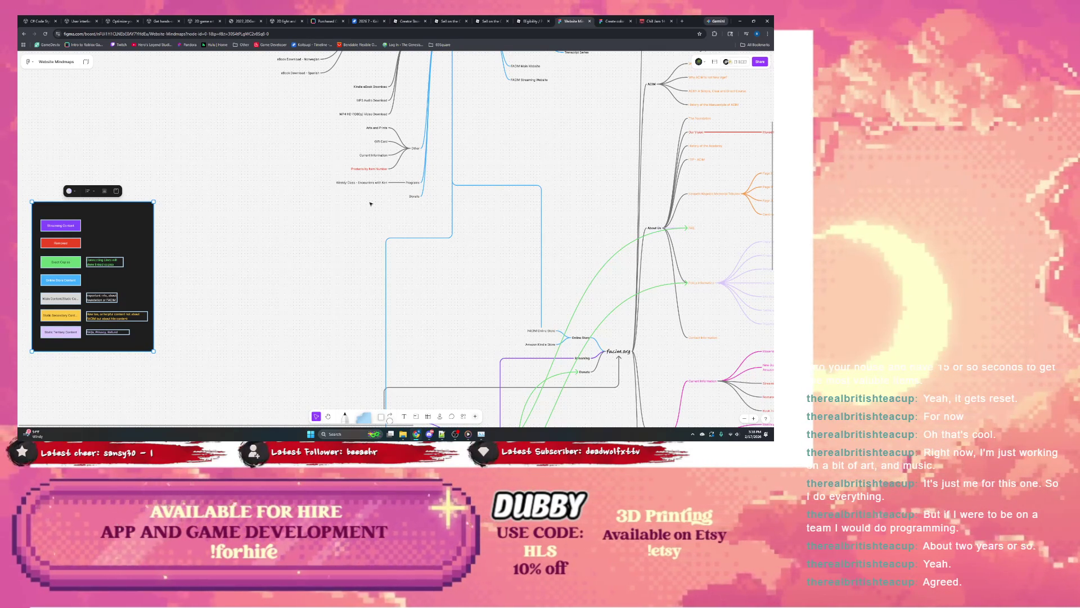
drag(368, 202, 366, 272)
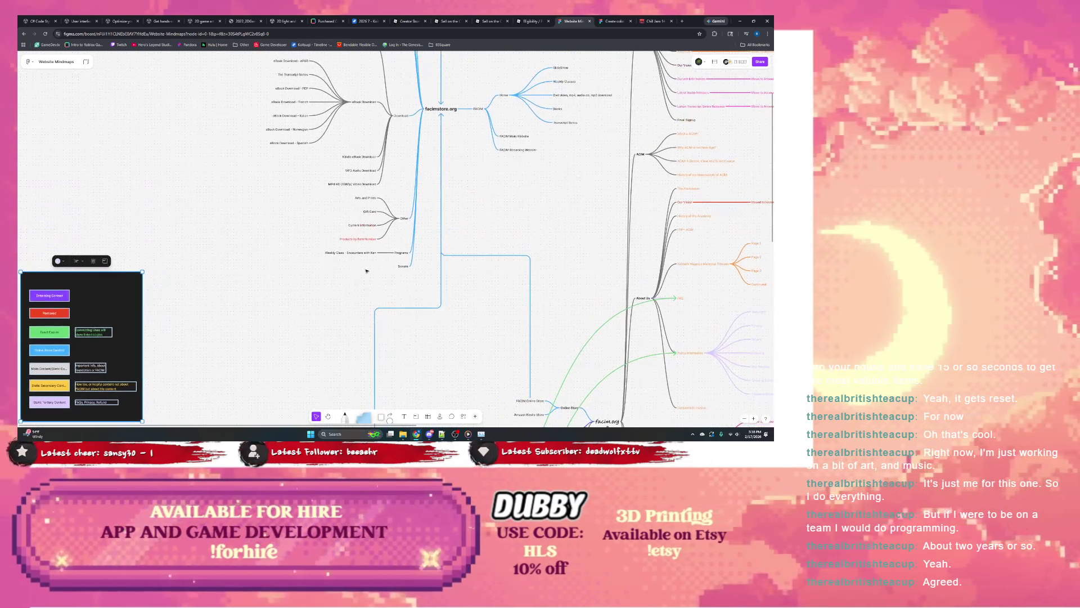
Select the Programs node beside Weekly Class - Encounters with Ken for editing.
click(405, 254)
click(355, 265)
scroll(337, 267, up, 3)
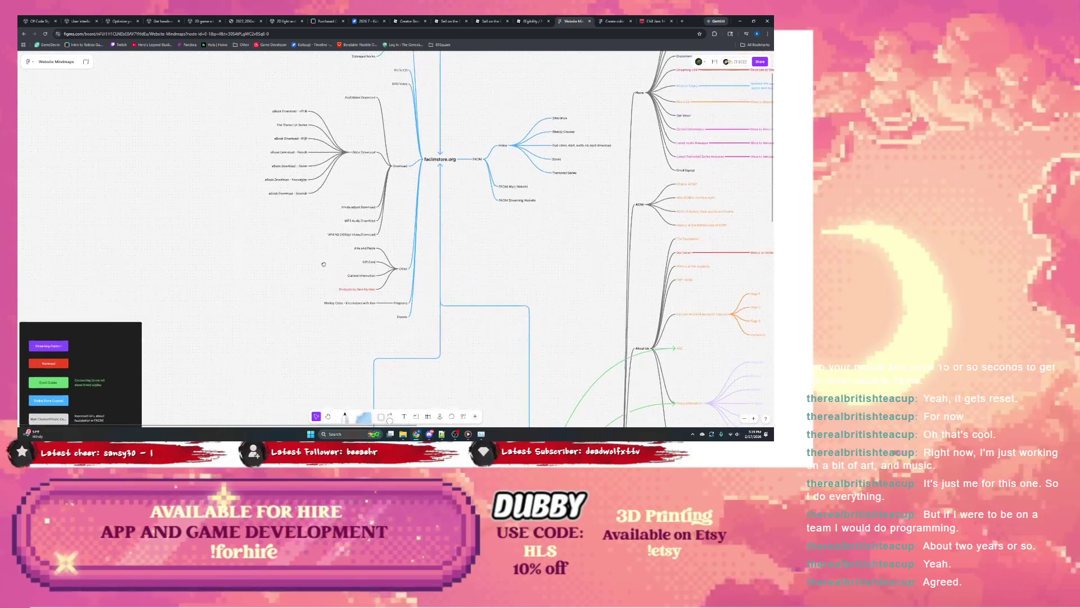
click(397, 306)
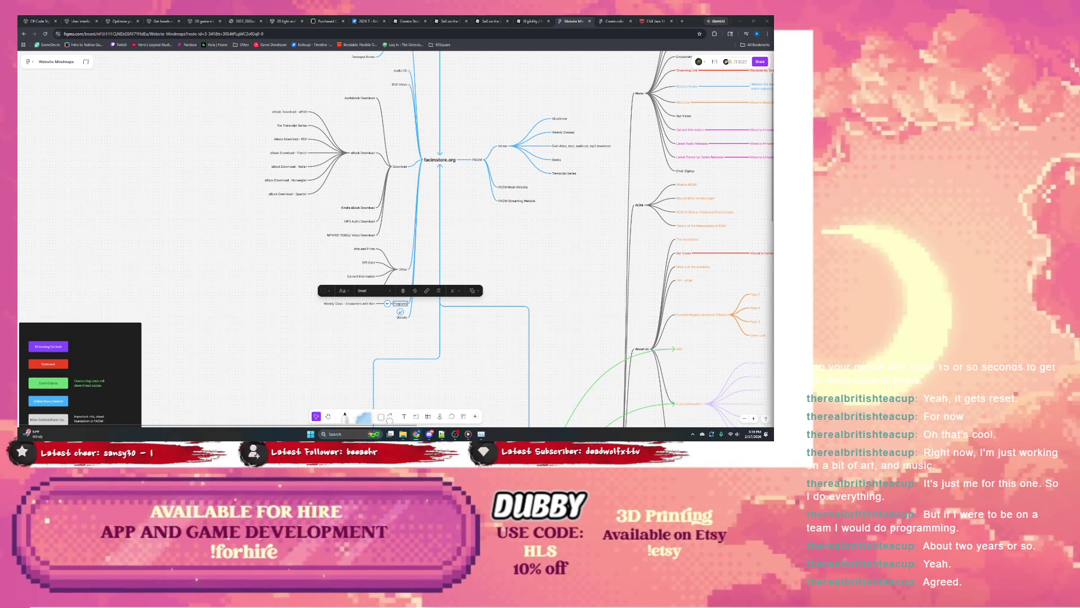
Add a 'Removed - Only In Live Streaming' note beside Weekly Class and colour its row red.
click(353, 320)
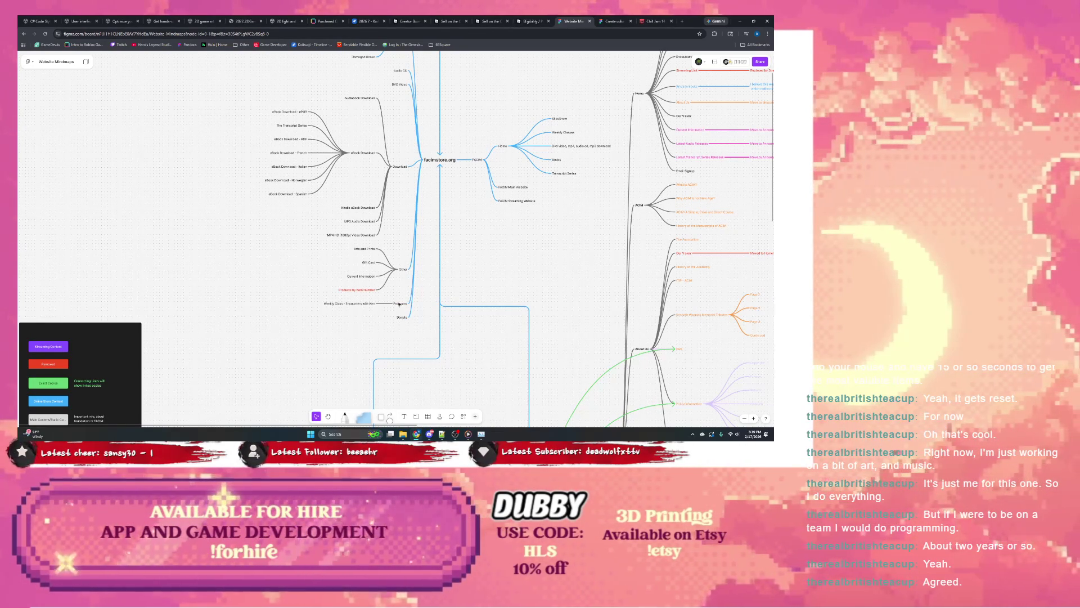
click(332, 305)
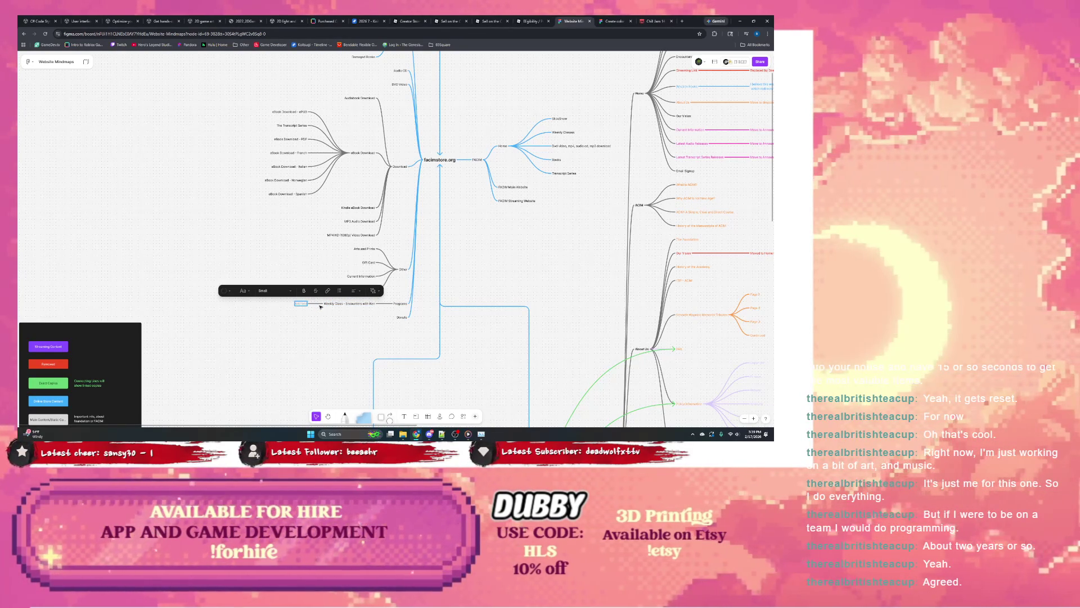
text(Resources)
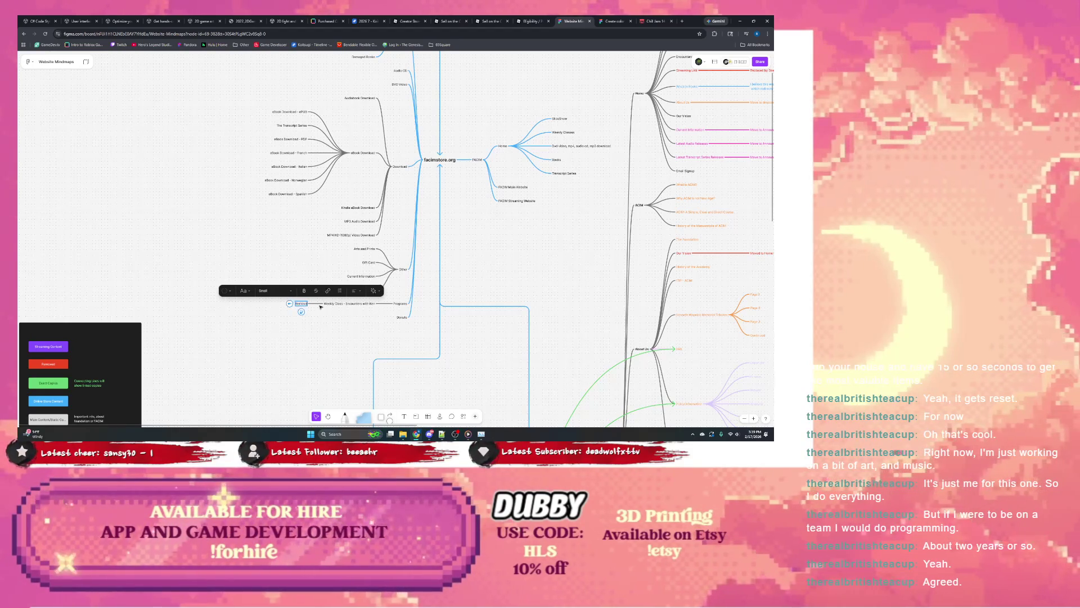
text(only inestream)
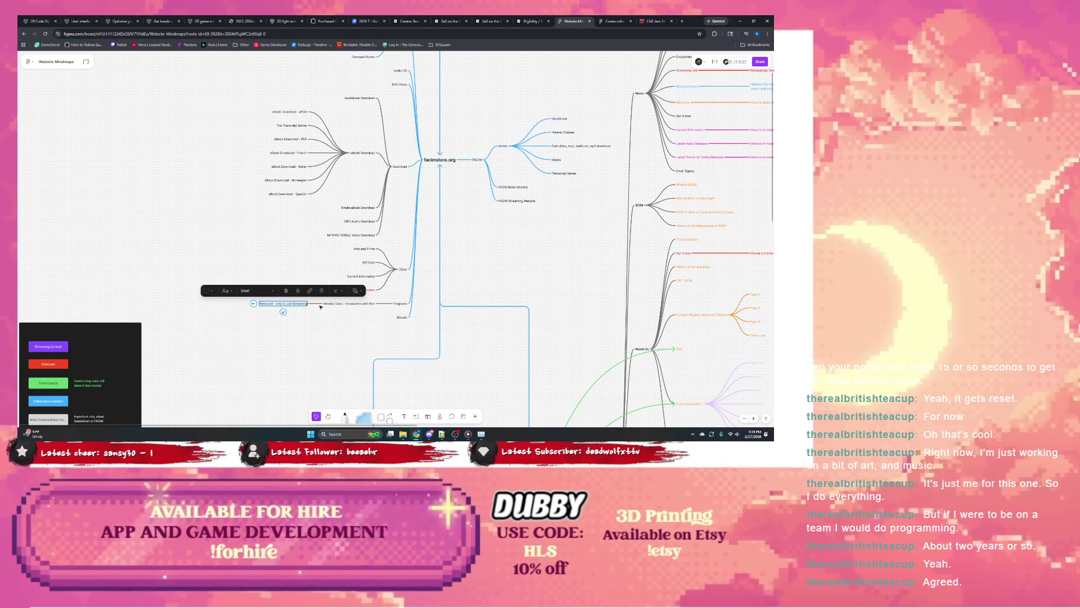
drag(408, 311, 258, 300)
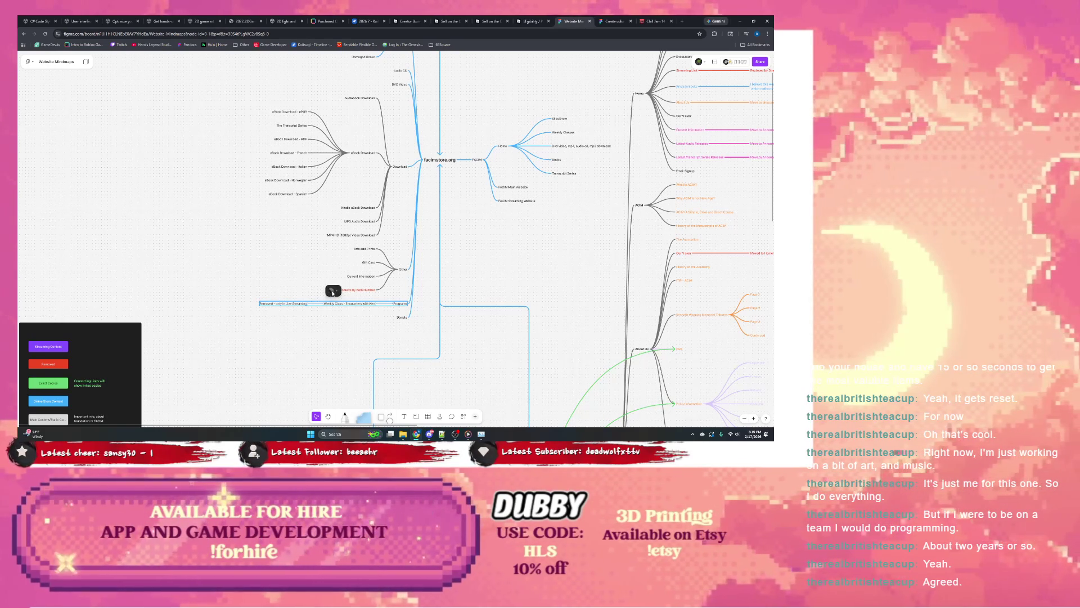
click(331, 291)
click(306, 265)
click(261, 280)
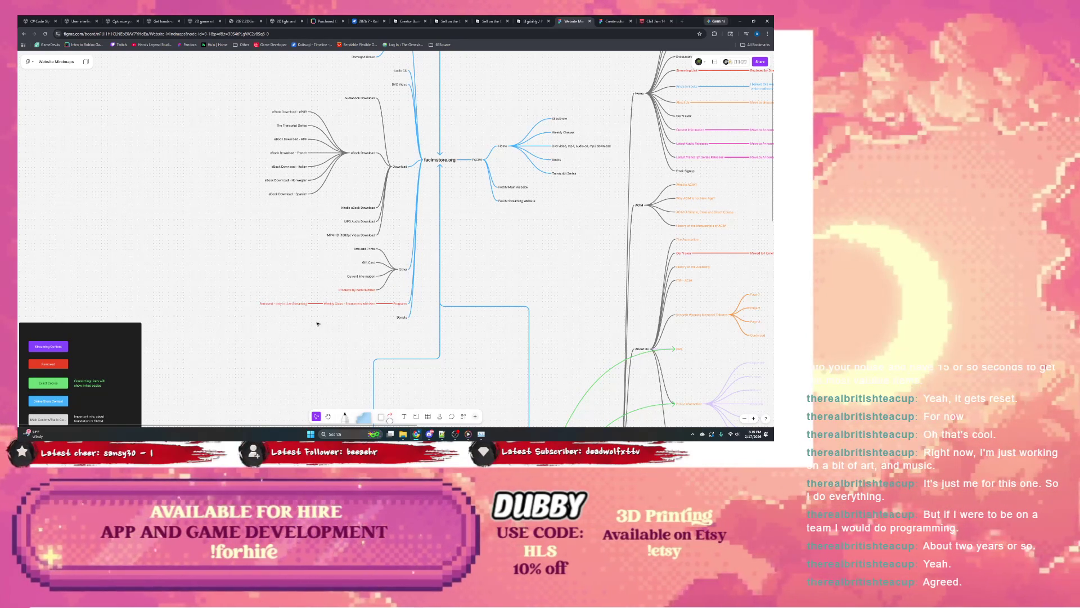
click(373, 277)
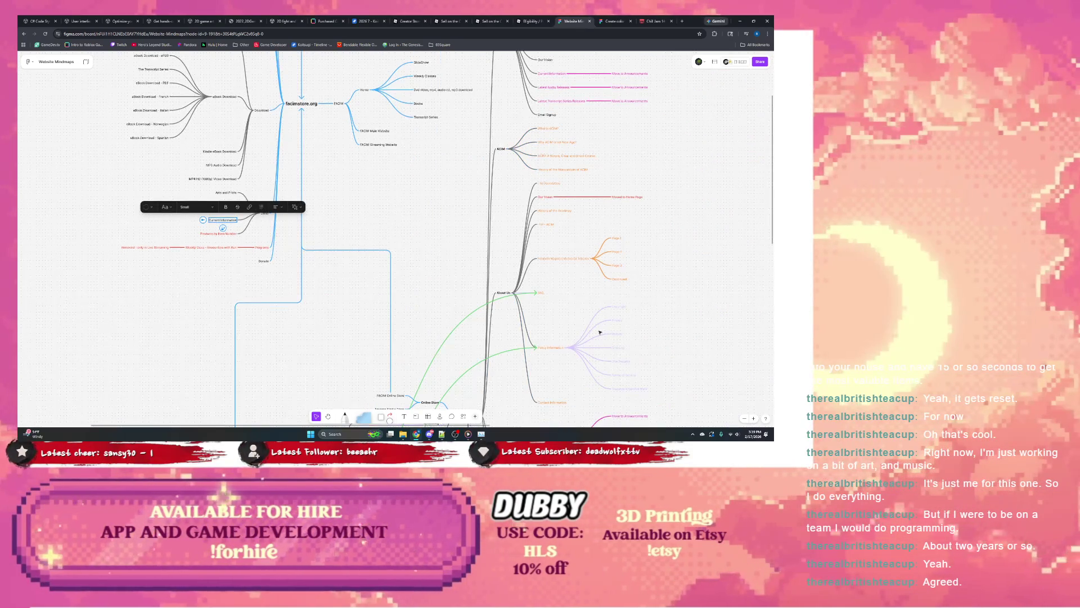
scroll(599, 330, down, 5)
Add a red 'Removed - Found on main page' note beside Current Information under Other.
click(442, 235)
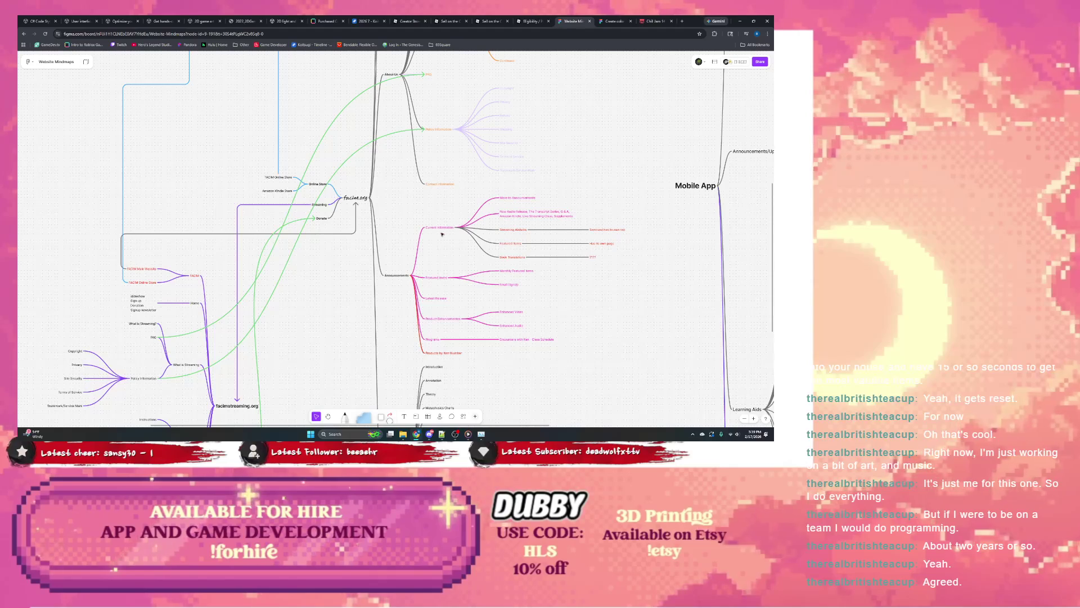
scroll(442, 235, up, 3)
scroll(422, 228, up, 5)
scroll(415, 226, up, 5)
scroll(407, 223, up, 5)
scroll(406, 224, up, 3)
scroll(437, 245, down, 5)
scroll(397, 175, down, 2)
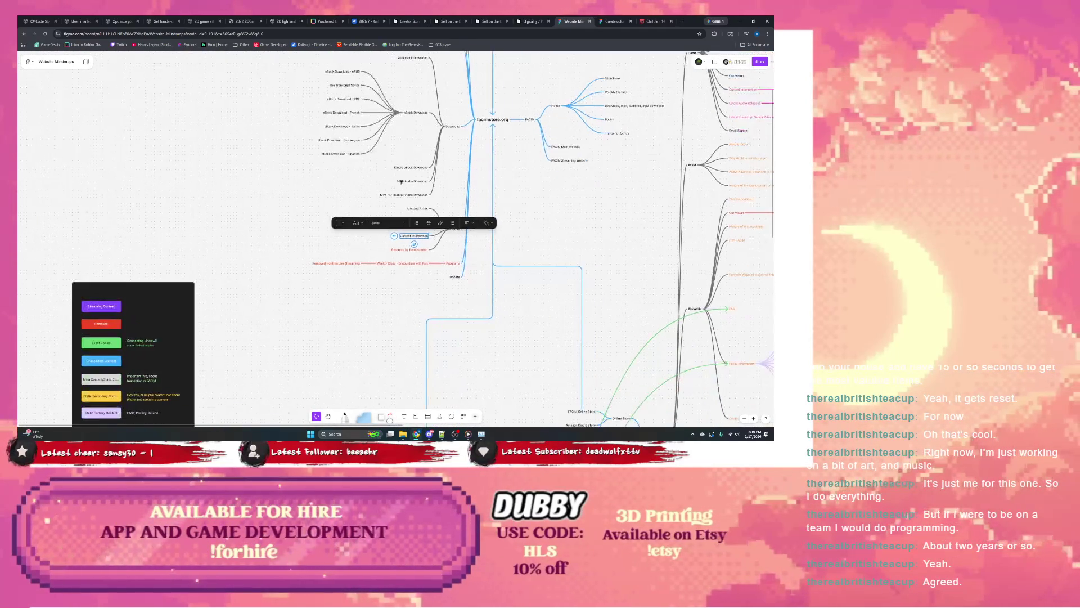
click(394, 236)
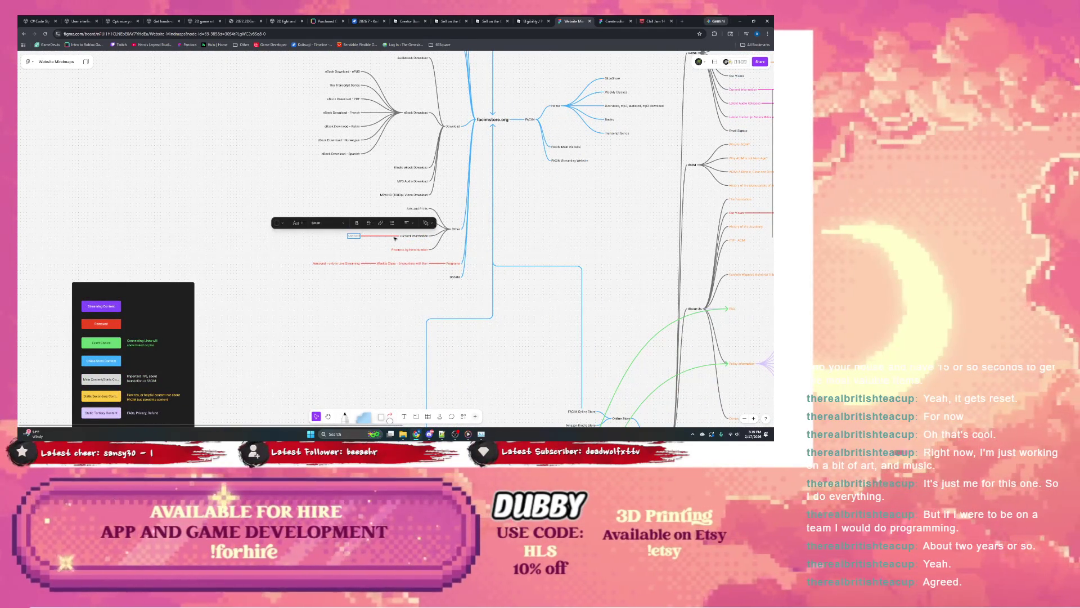
text(Removed)
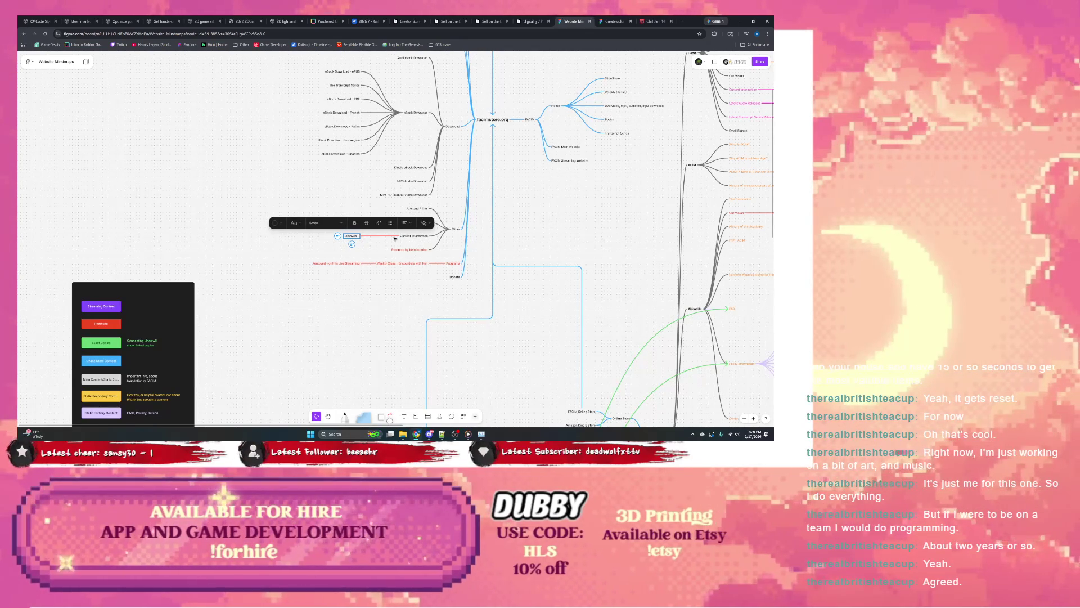
text( - Physical Copy)
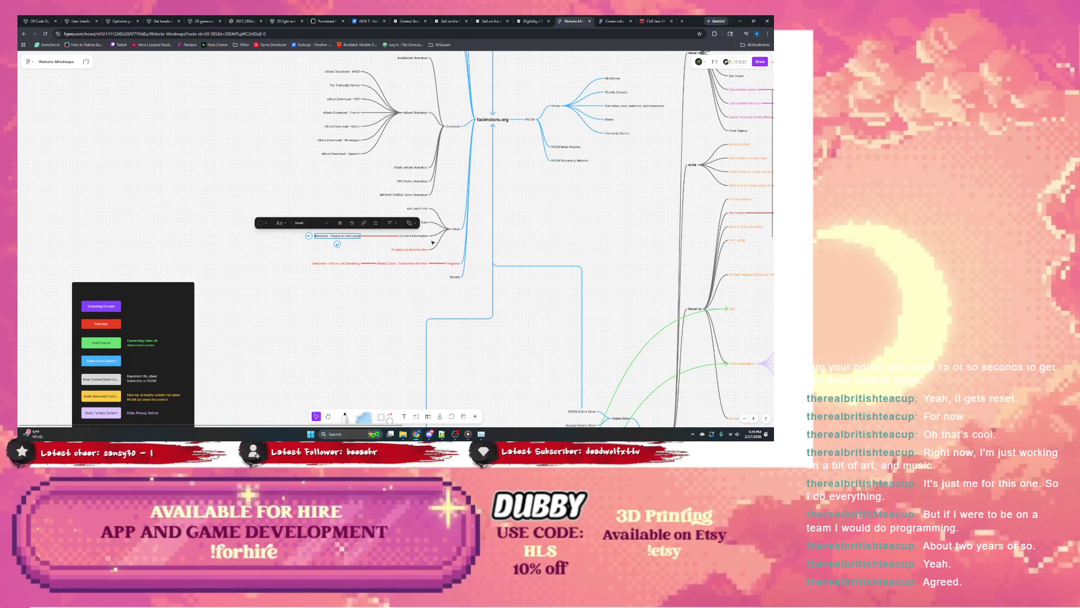
key(Escape)
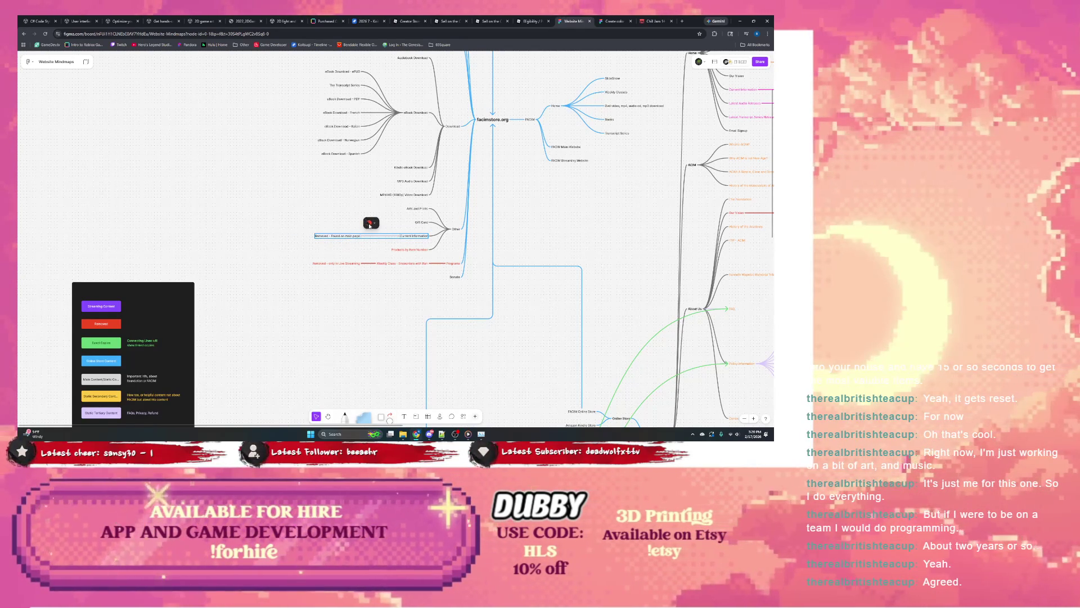
click(372, 223)
click(343, 198)
click(399, 219)
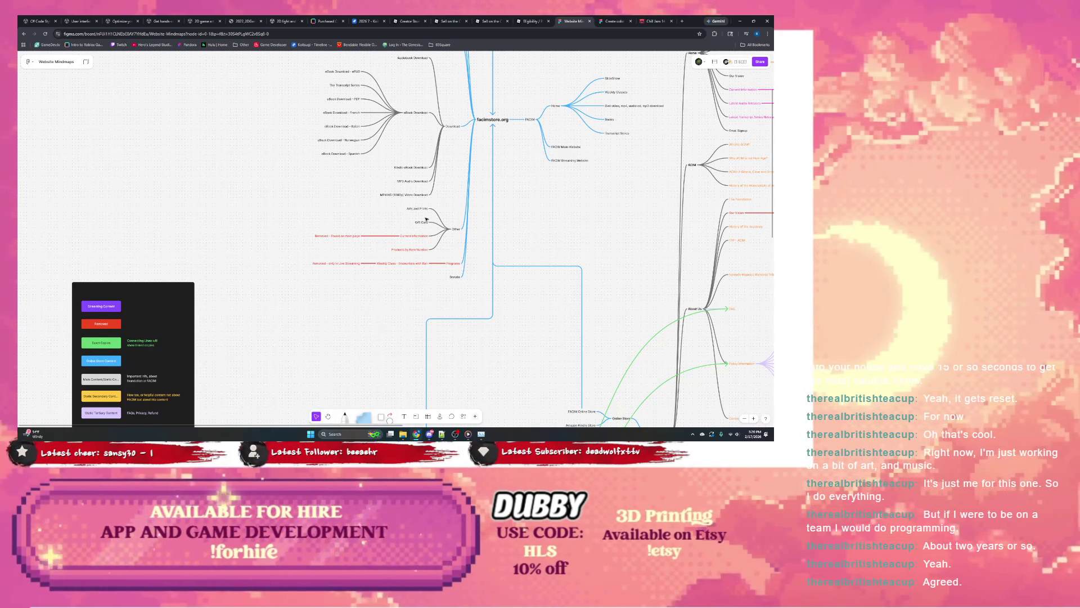
drag(426, 220, 399, 298)
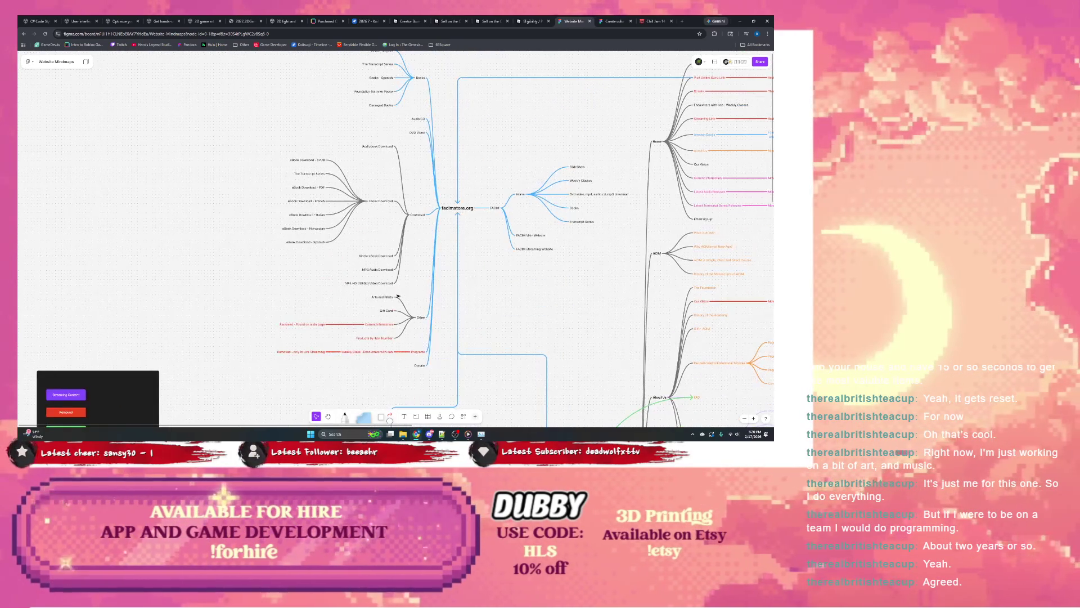
scroll(383, 191, up, 2)
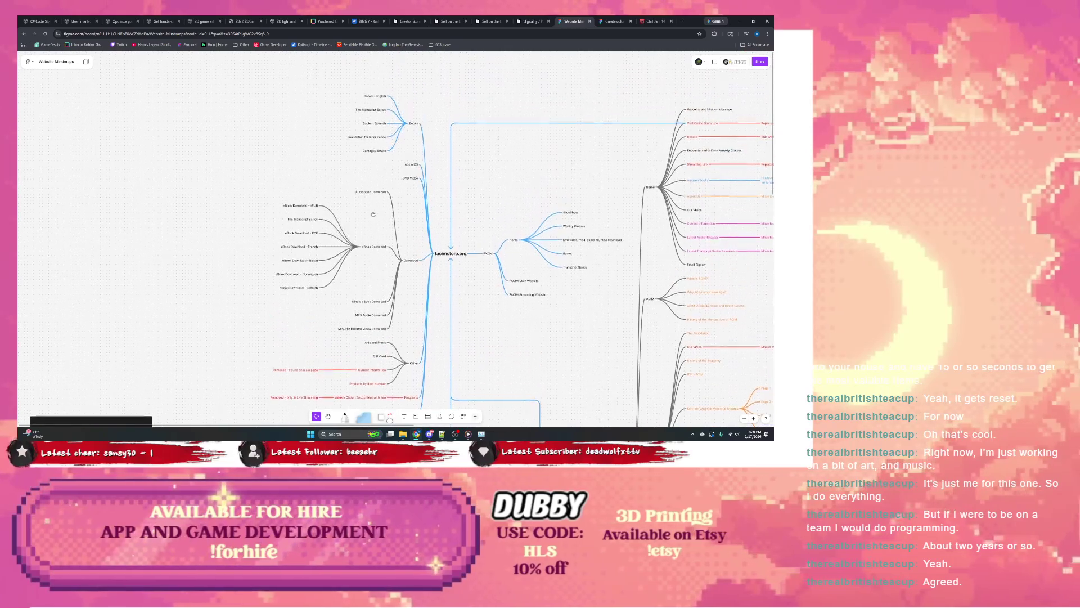
click(409, 166)
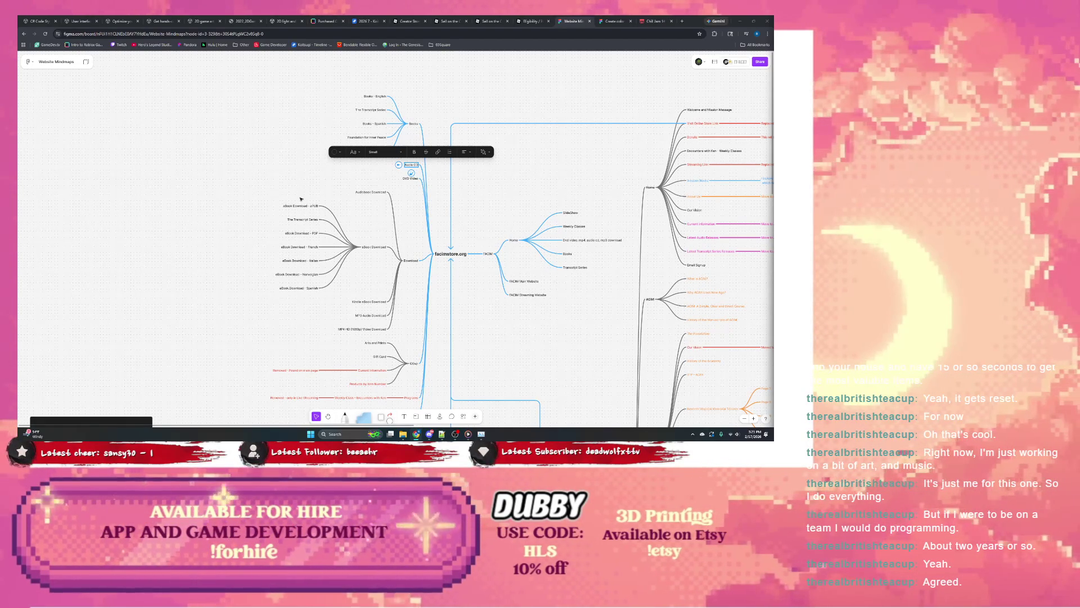
scroll(300, 198, right, 3)
scroll(216, 174, up, 1)
Marquee-select the facimstore.org branches and check the actions available for them.
drag(200, 85, 408, 412)
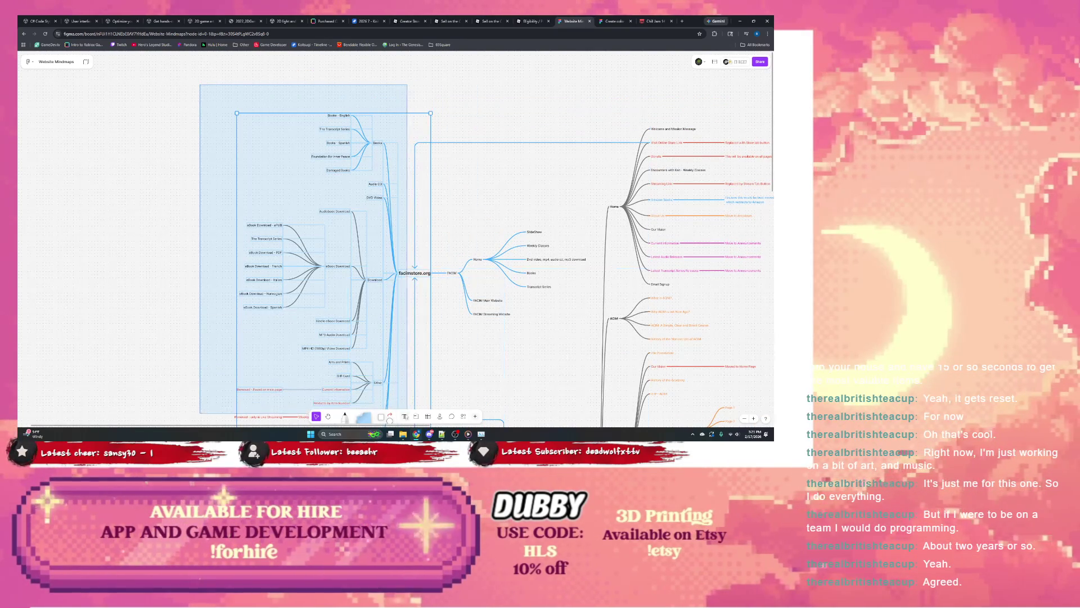
drag(410, 412, 398, 409)
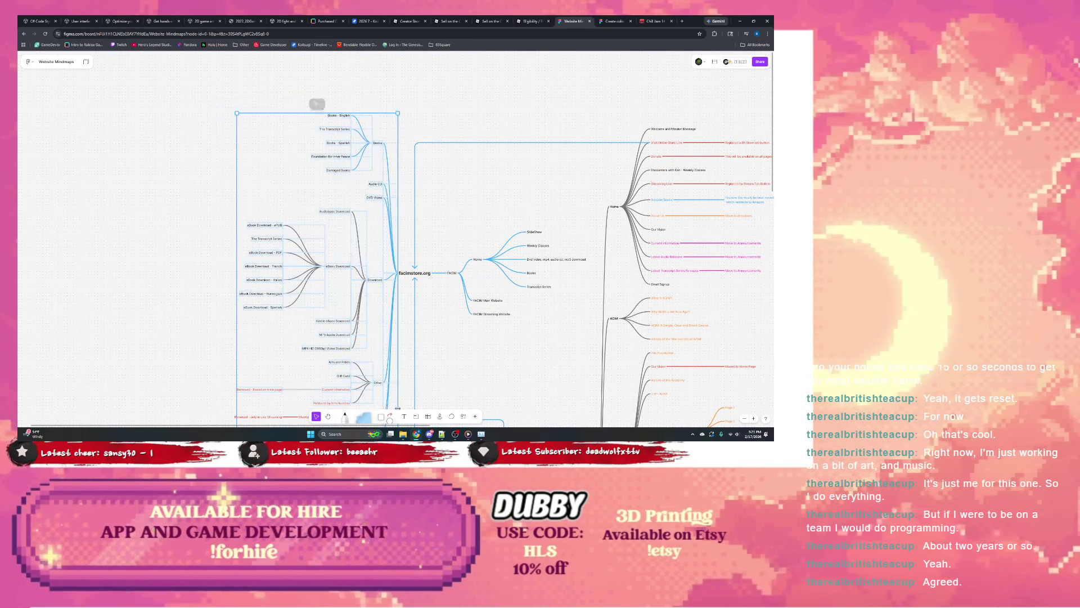
scroll(389, 372, down, 1)
scroll(380, 321, down, 1)
right_click(376, 292)
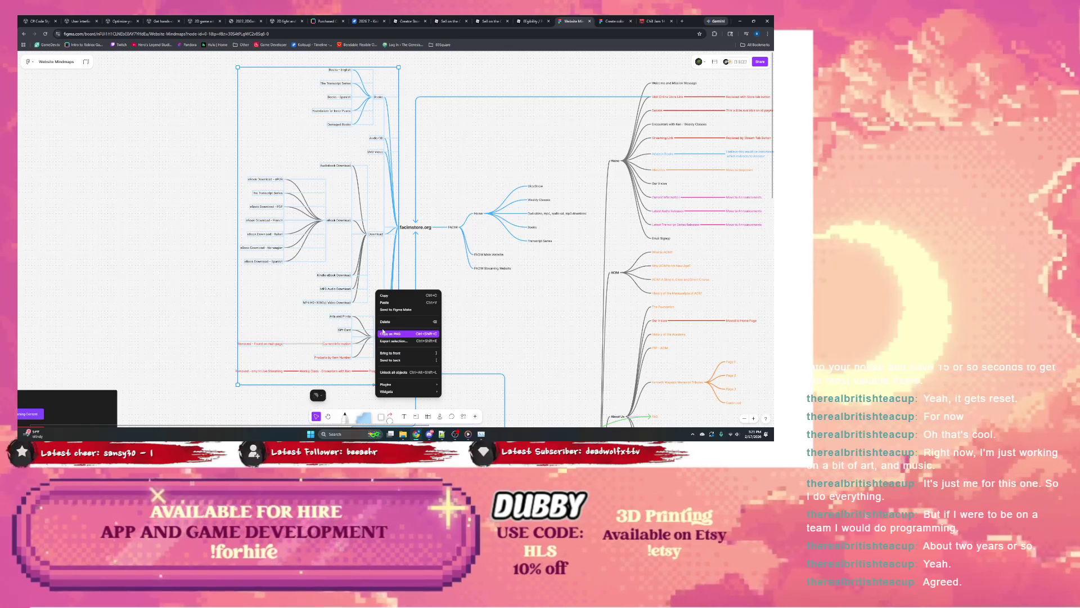
click(415, 228)
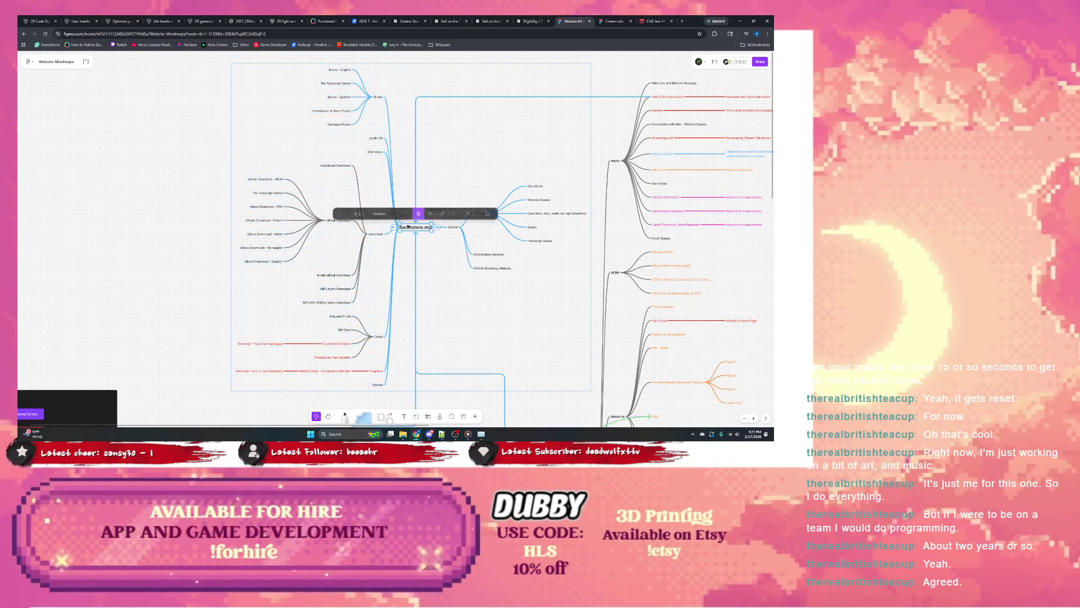
Dismiss the FigJam AI options and marquee-select the entire website mind map.
click(493, 214)
click(433, 249)
scroll(405, 236, up, 1)
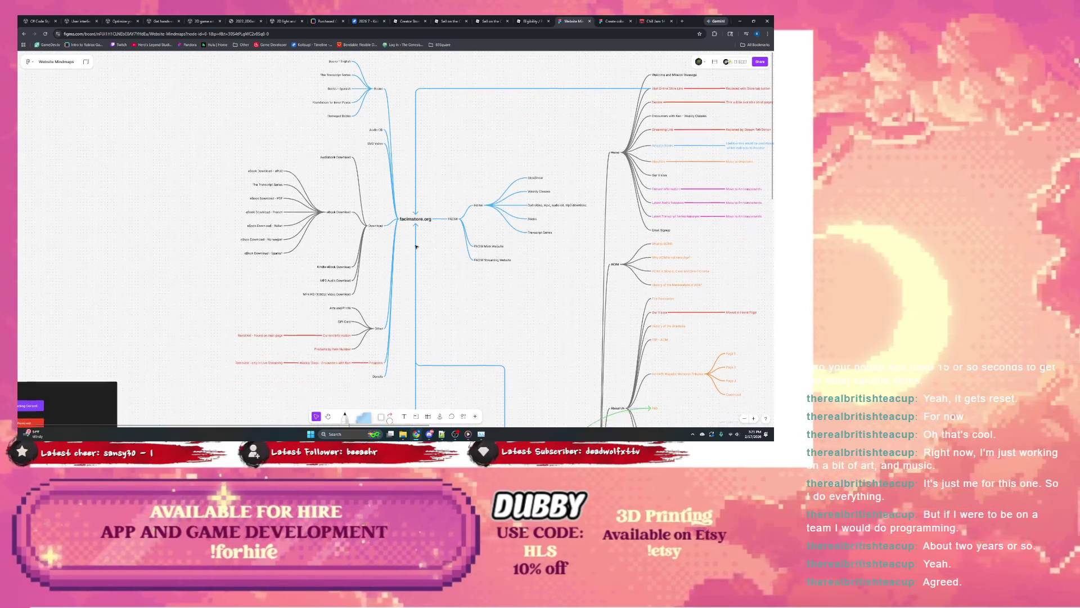
scroll(403, 245, up, 1)
scroll(401, 248, down, 3)
drag(277, 128, 420, 352)
scroll(455, 343, up, 3)
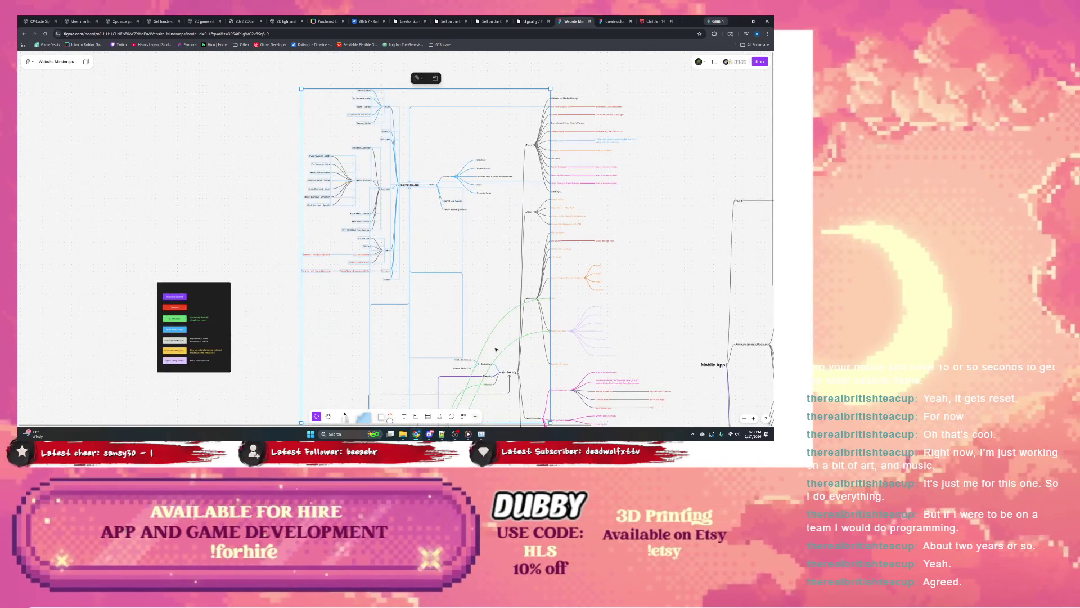
scroll(454, 295, right, 5)
scroll(452, 248, down, 5)
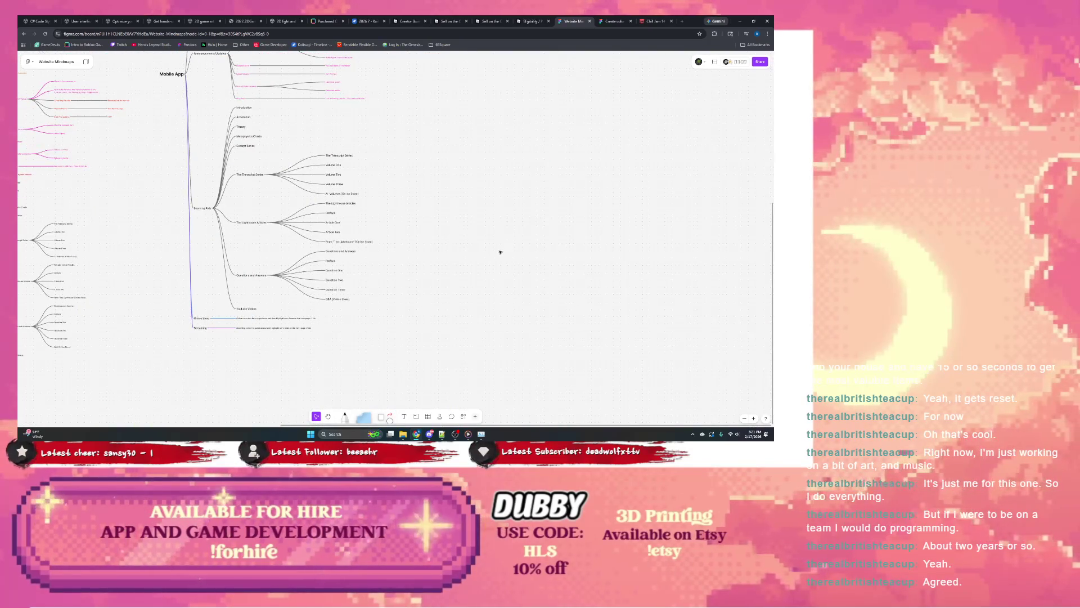
scroll(458, 300, left, 5)
scroll(544, 377, up, 5)
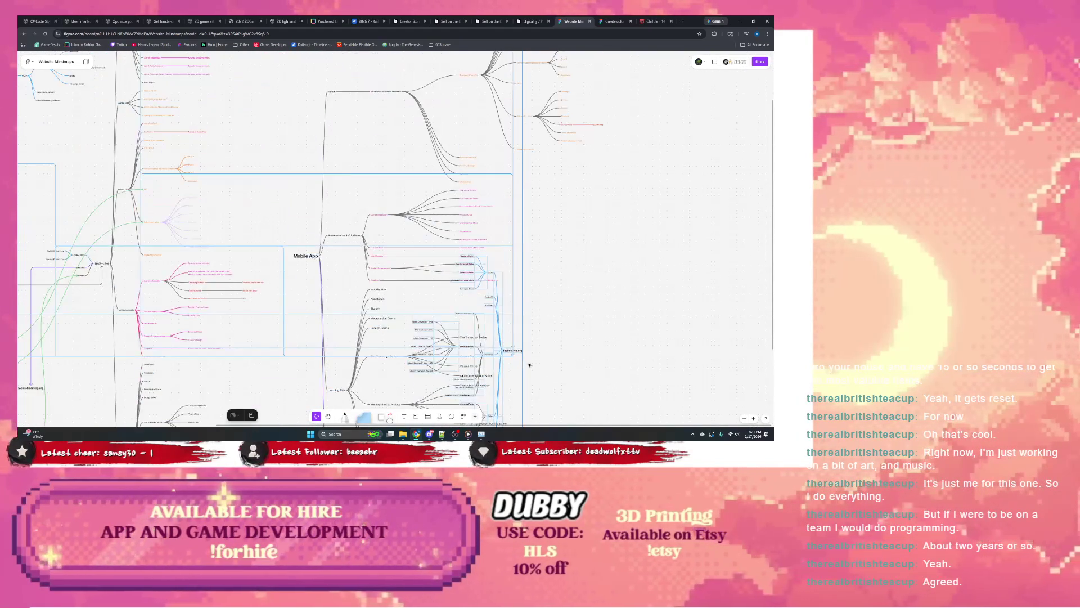
scroll(544, 377, up, 2)
scroll(508, 332, down, 2)
scroll(523, 336, left, 4)
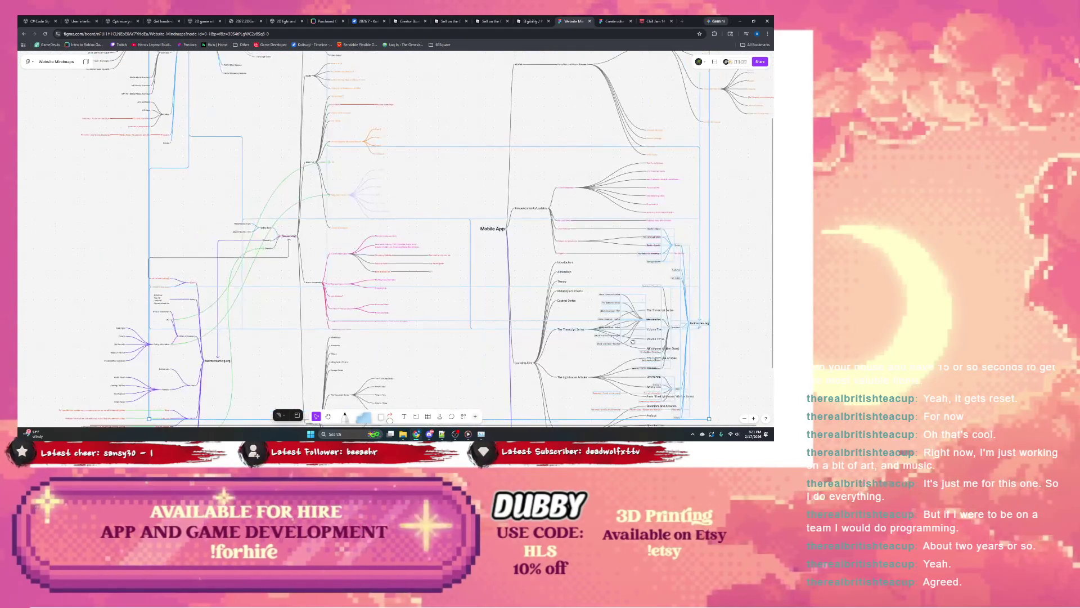
scroll(543, 340, down, 5)
scroll(545, 340, right, 3)
scroll(545, 340, down, 1)
Delete the long light-blue connector lines crossing the map, keeping all nodes.
click(635, 313)
click(530, 305)
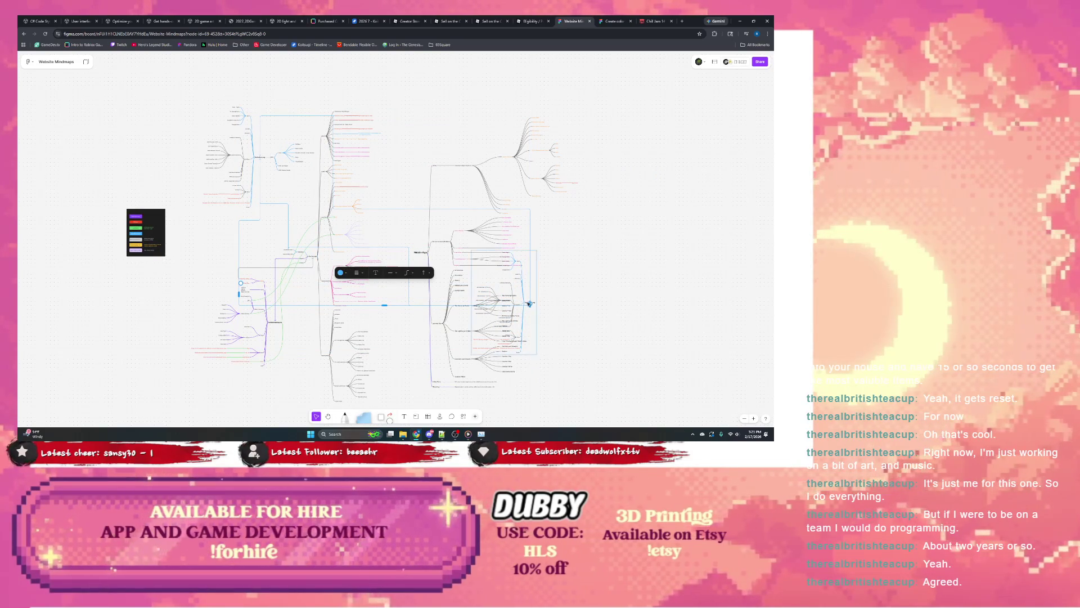
click(562, 311)
key(ctrl+z)
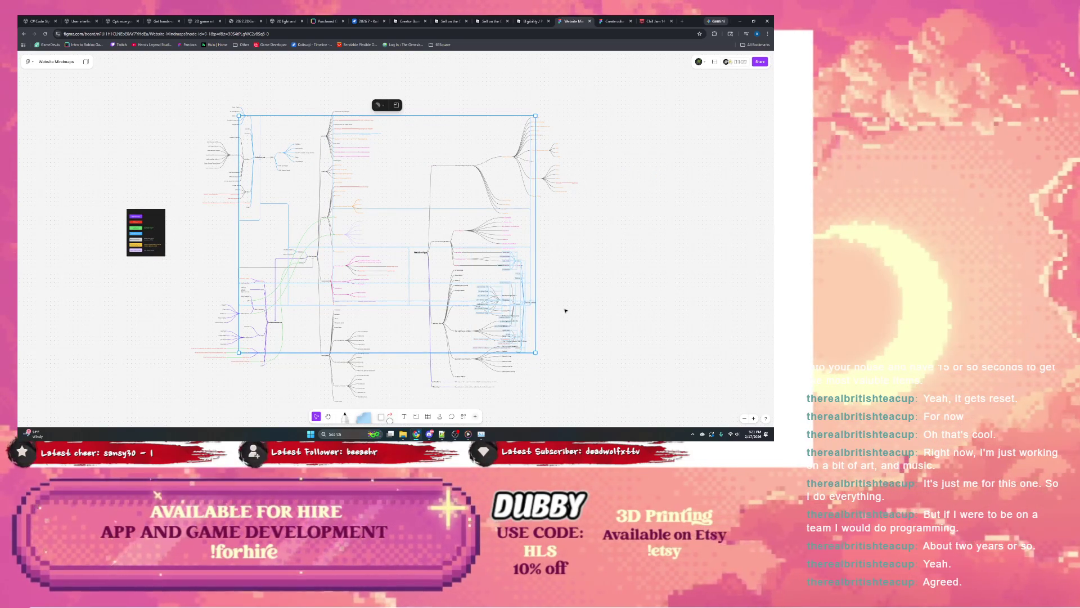
key(Delete)
scroll(422, 338, right, 5)
scroll(330, 369, down, 3)
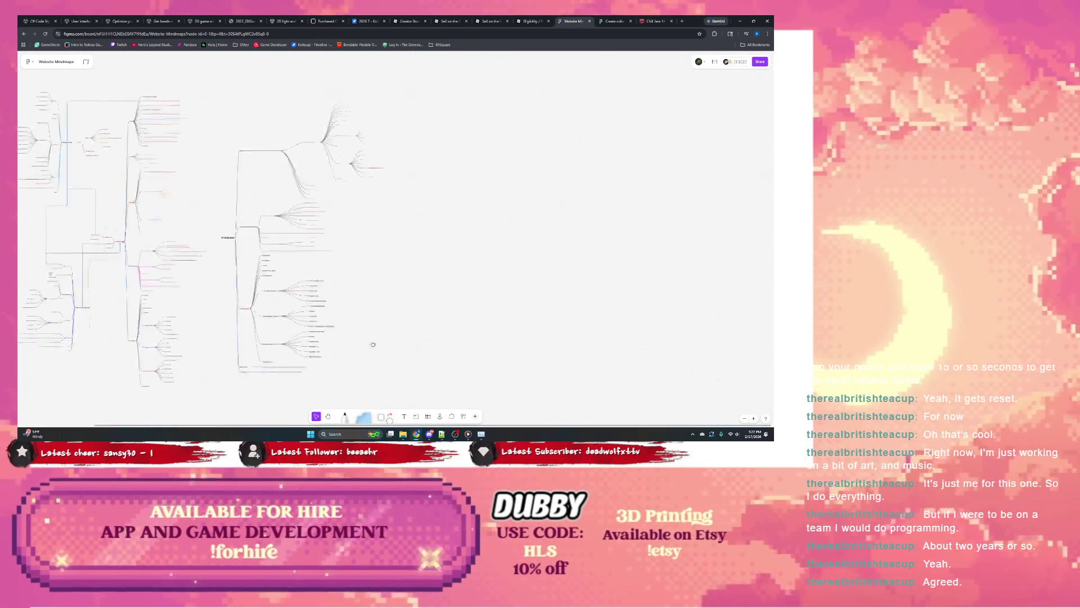
scroll(313, 327, left, 5)
scroll(355, 337, up, 5)
scroll(436, 225, up, 2)
scroll(417, 203, up, 1)
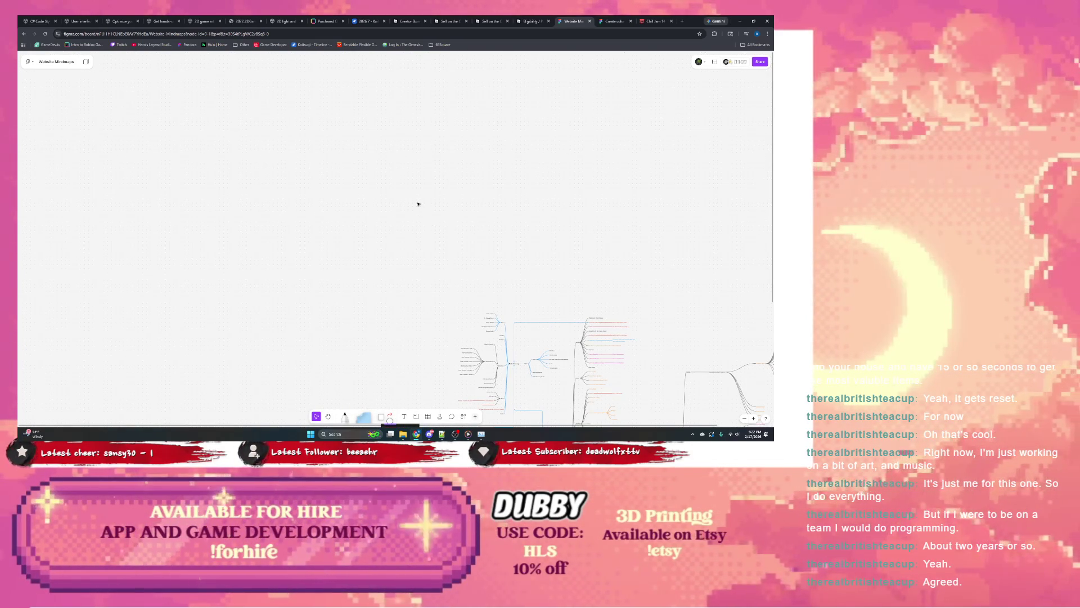
scroll(435, 218, down, 5)
scroll(436, 217, right, 2)
scroll(448, 220, down, 2)
scroll(459, 221, up, 4)
scroll(474, 226, down, 4)
scroll(475, 225, up, 3)
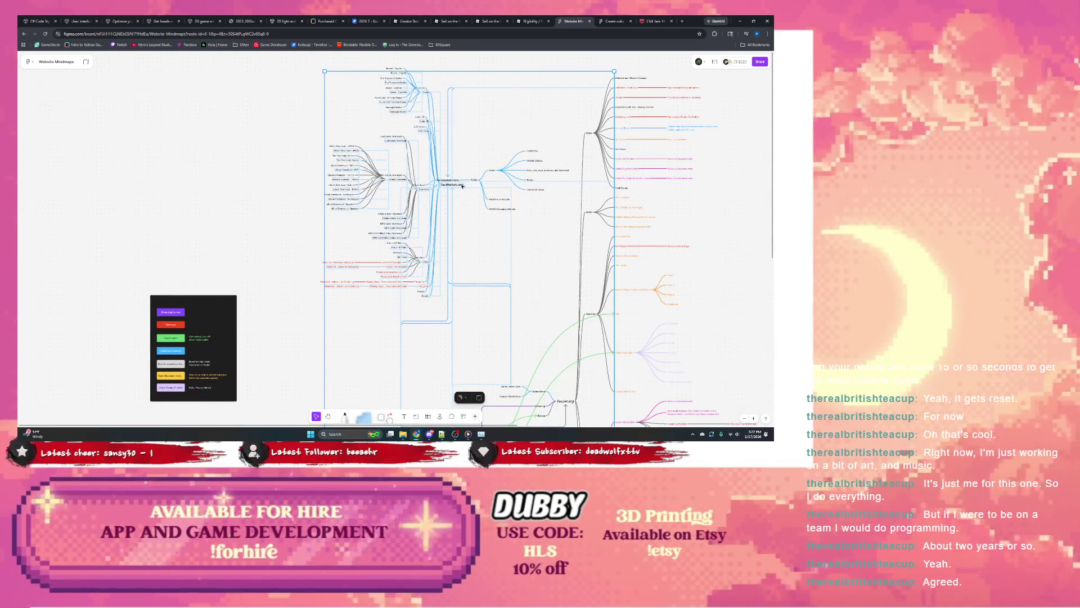
Shift the view to the left mind map, try moving it and undo the move.
drag(456, 186, 727, 320)
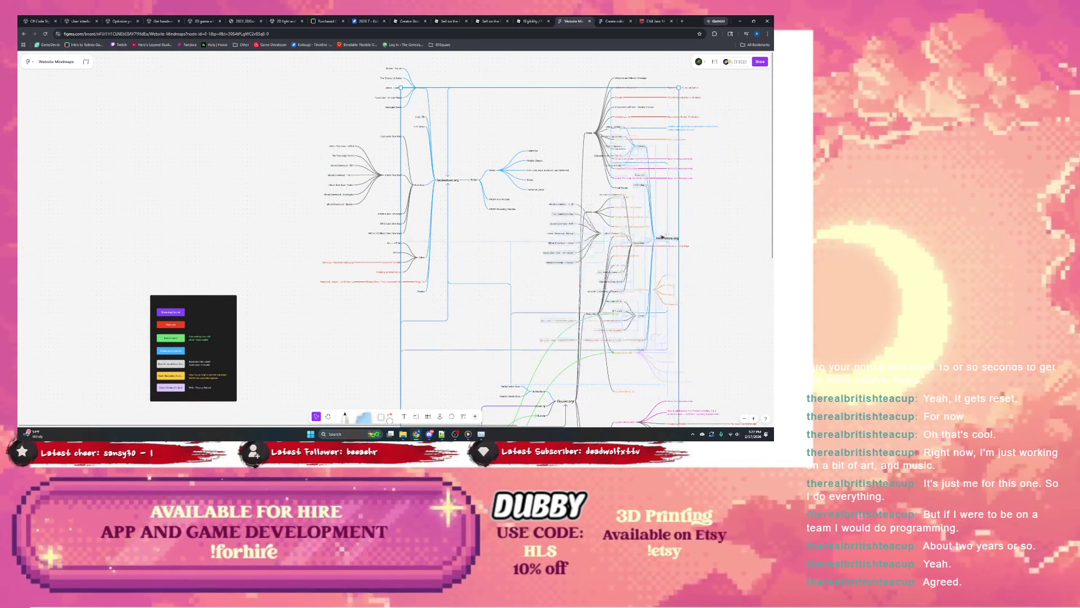
drag(727, 320, 154, 200)
scroll(198, 188, left, 2)
scroll(265, 156, up, 1)
click(242, 173)
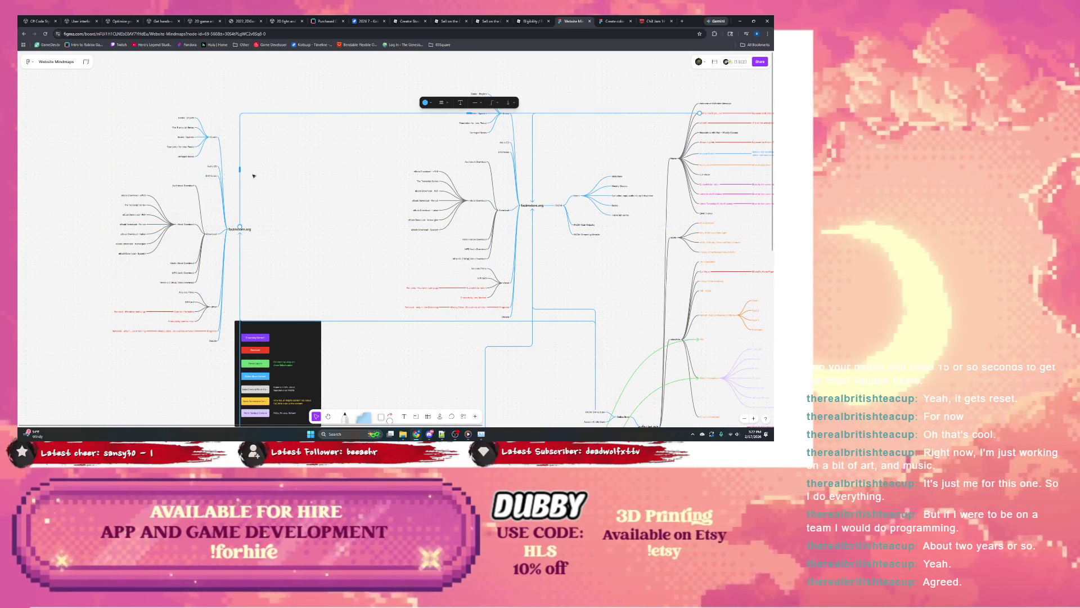
click(283, 180)
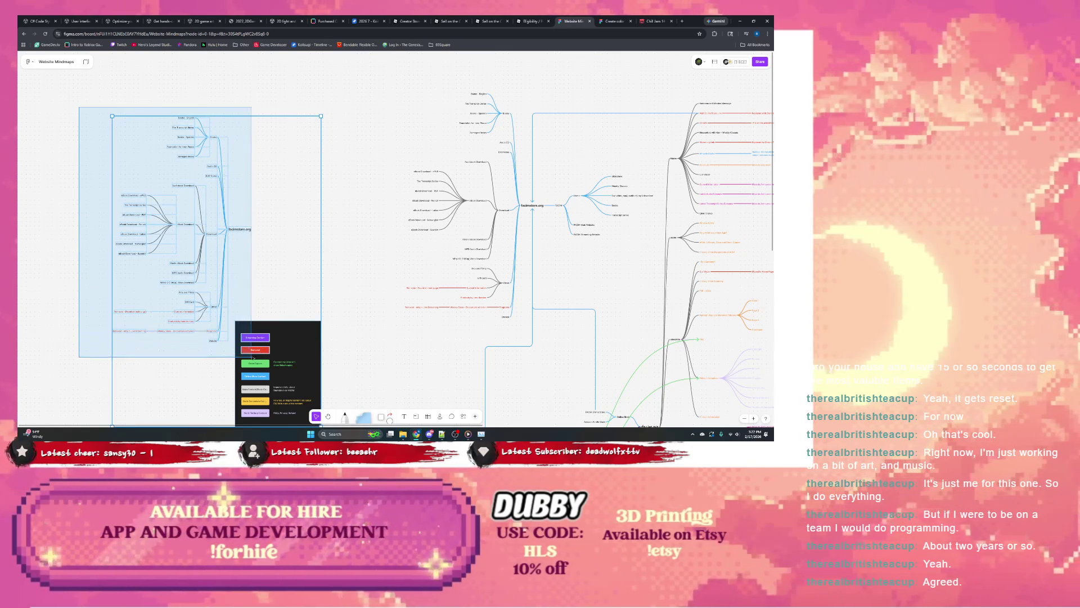
drag(79, 103, 253, 359)
scroll(249, 249, down, 4)
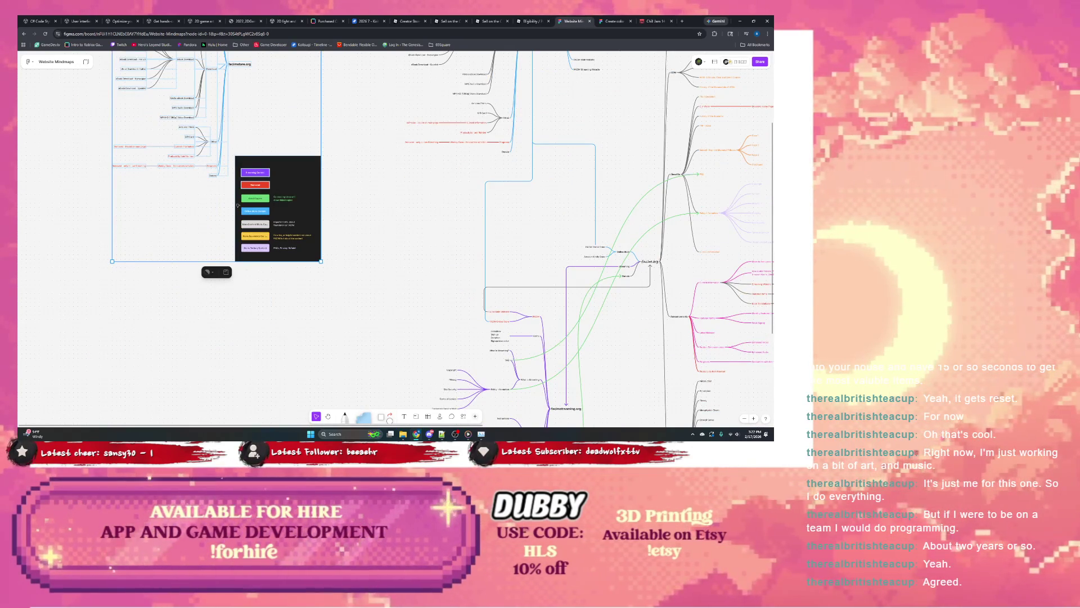
scroll(234, 237, up, 3)
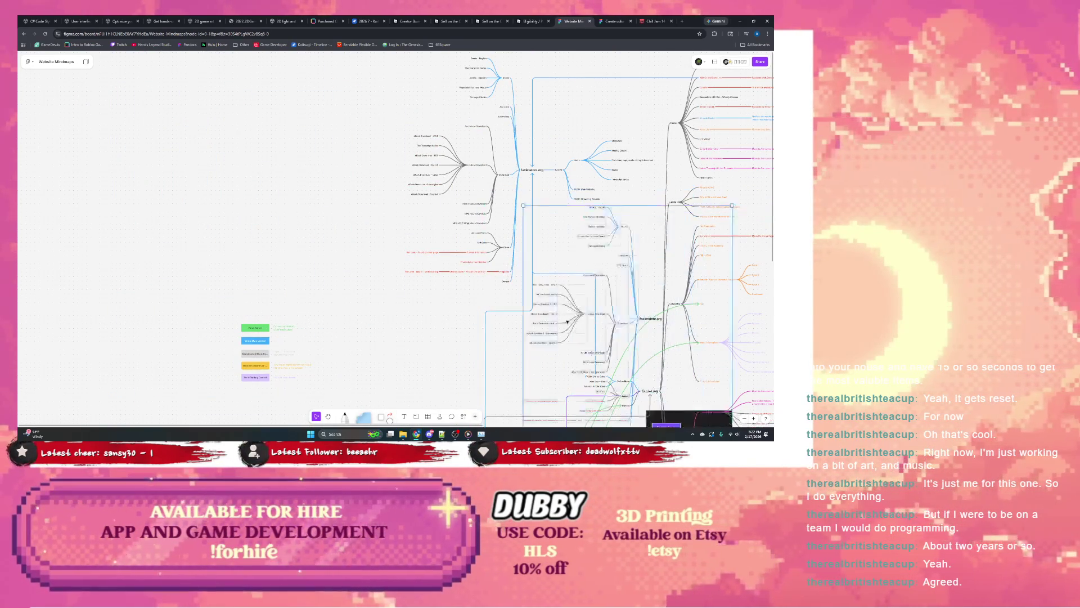
drag(239, 194, 365, 270)
key(ctrl+z)
click(365, 270)
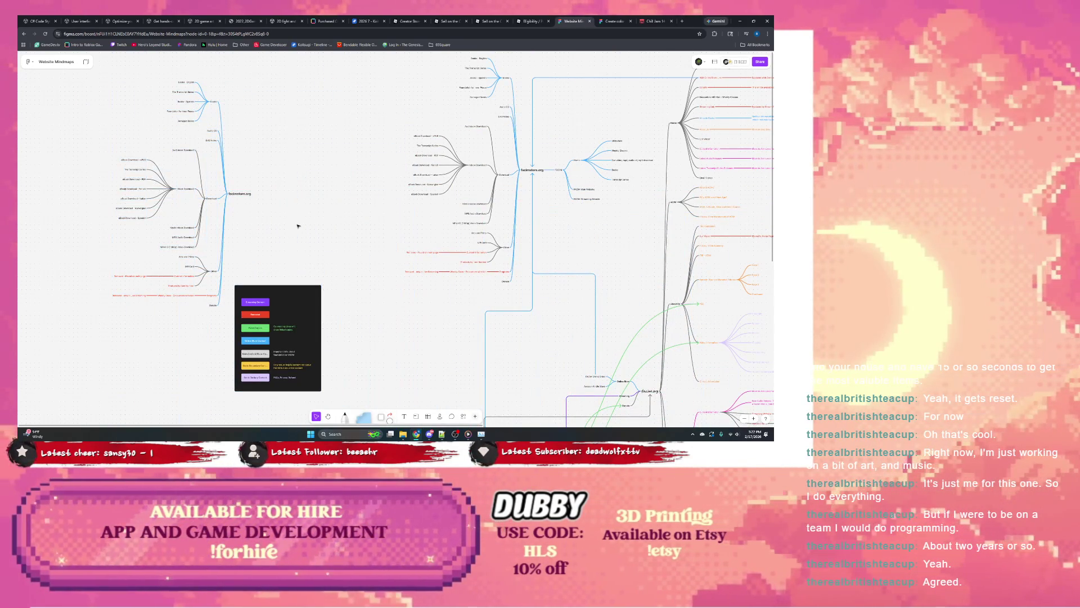
Select the whole facimstore.org mindmap and drag it beside the main mindmap.
click(241, 194)
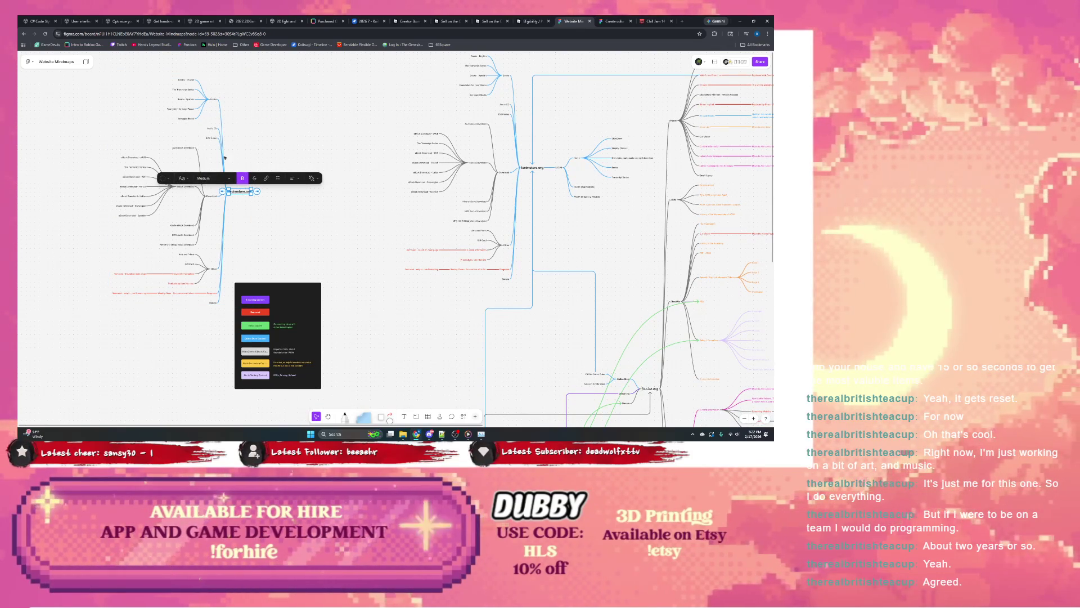
click(258, 134)
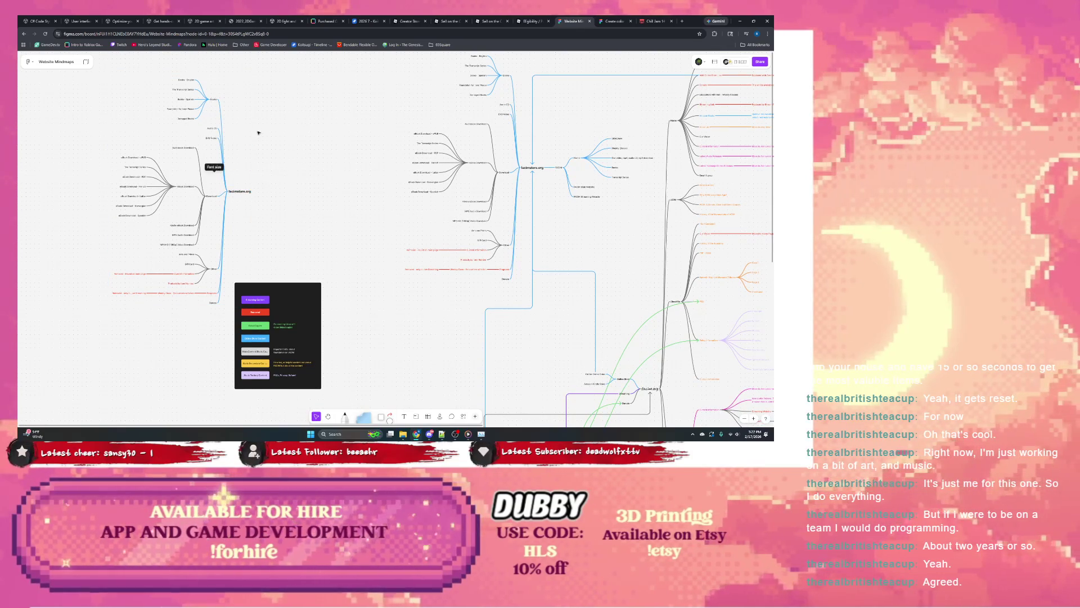
click(240, 191)
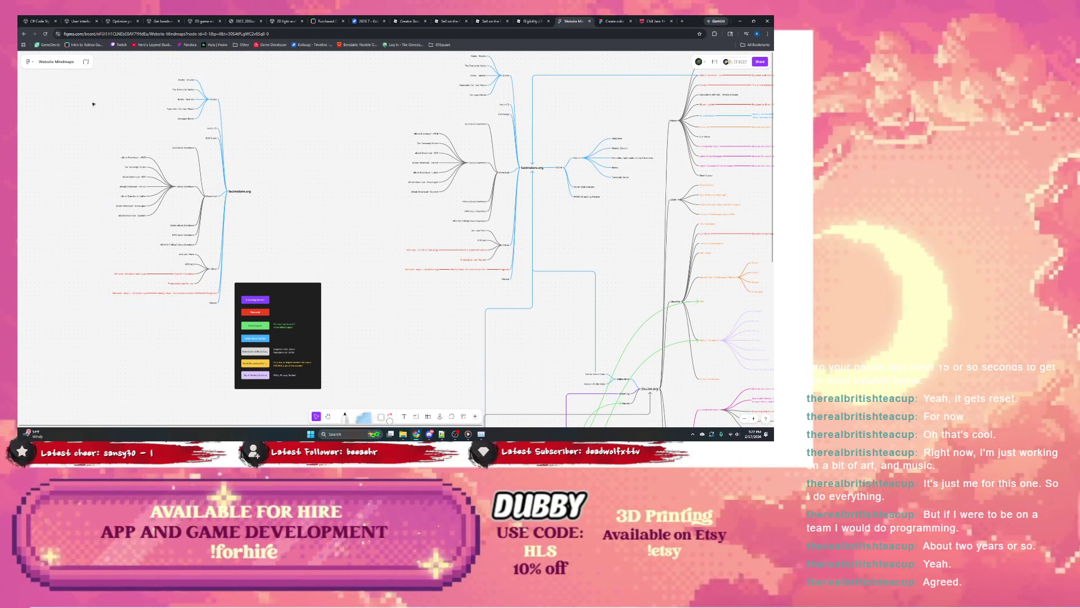
drag(261, 75, 86, 278)
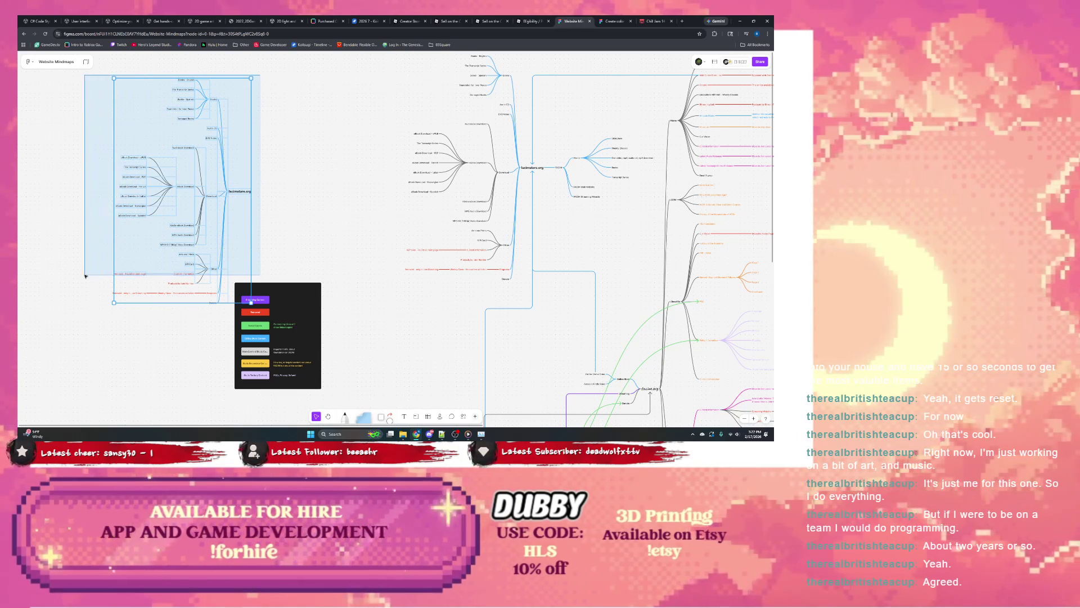
drag(226, 317, 76, 259)
scroll(342, 242, down, 2)
scroll(330, 234, down, 2)
scroll(273, 212, down, 2)
scroll(273, 211, down, 2)
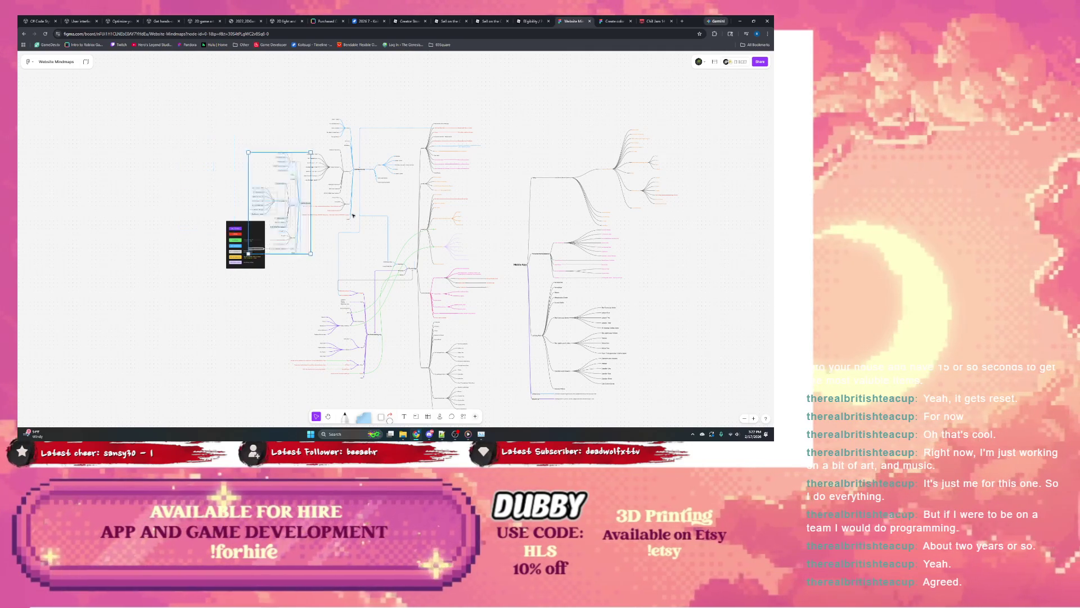
drag(203, 179, 676, 329)
scroll(476, 219, right, 3)
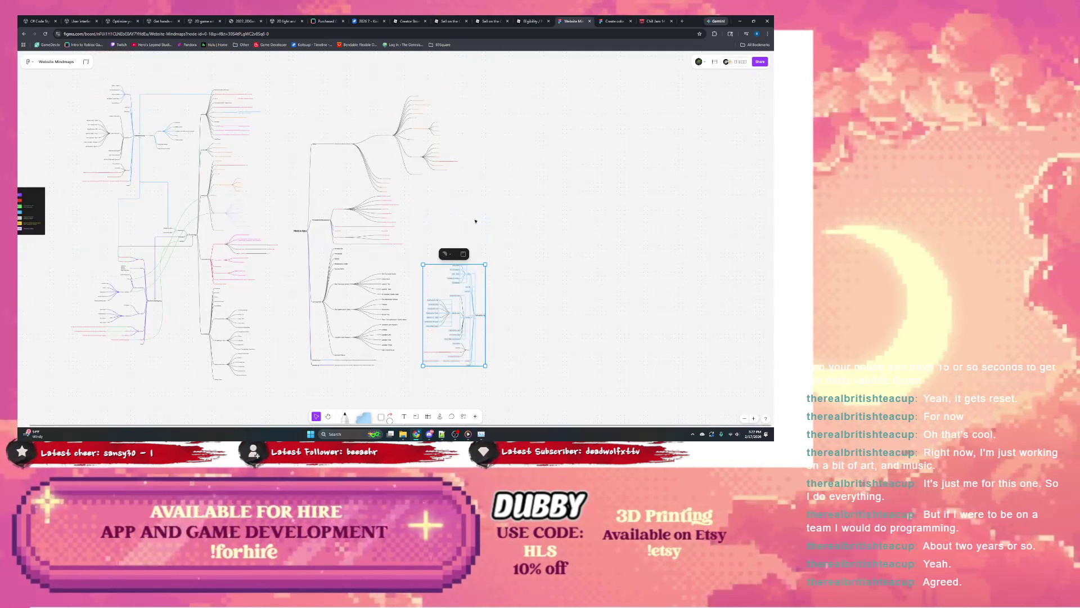
scroll(453, 303, up, 3)
scroll(385, 307, up, 2)
scroll(442, 202, up, 2)
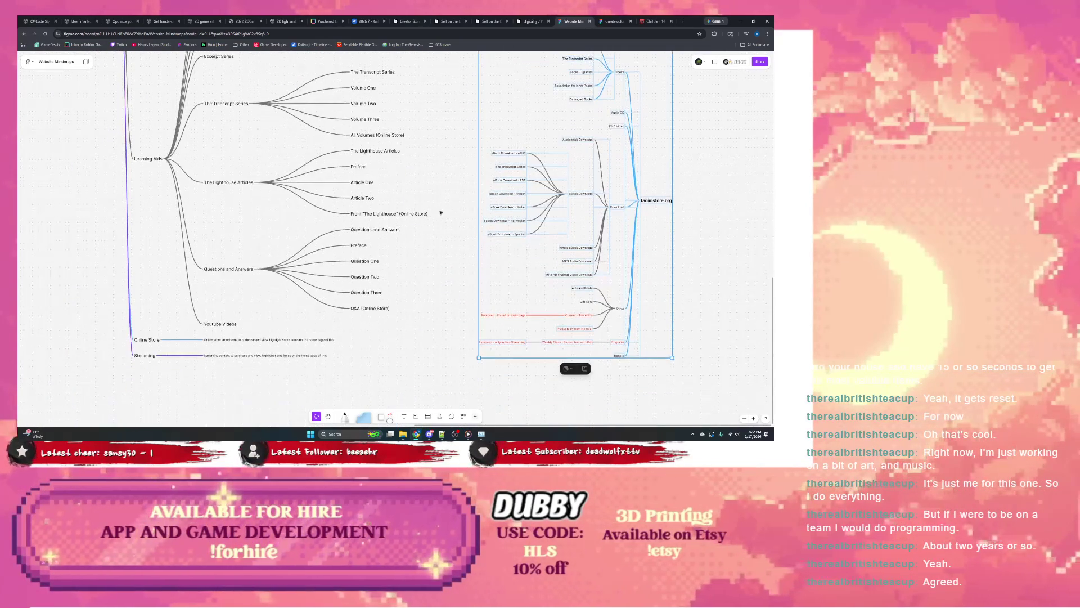
Replace the Online Store description text with 'Categories' and start its first child.
click(456, 252)
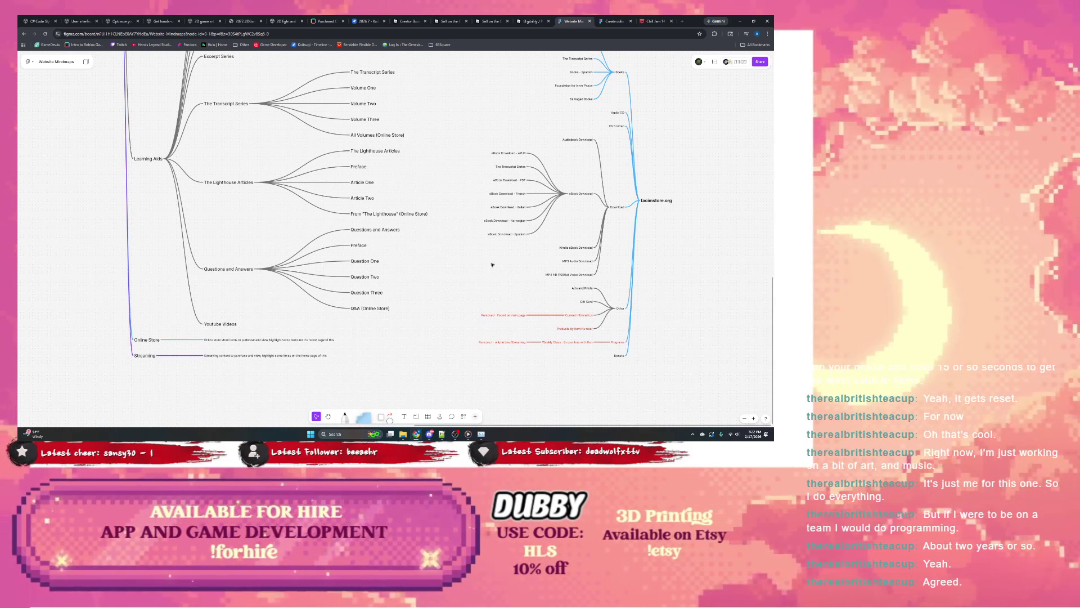
click(243, 340)
double_click(242, 340)
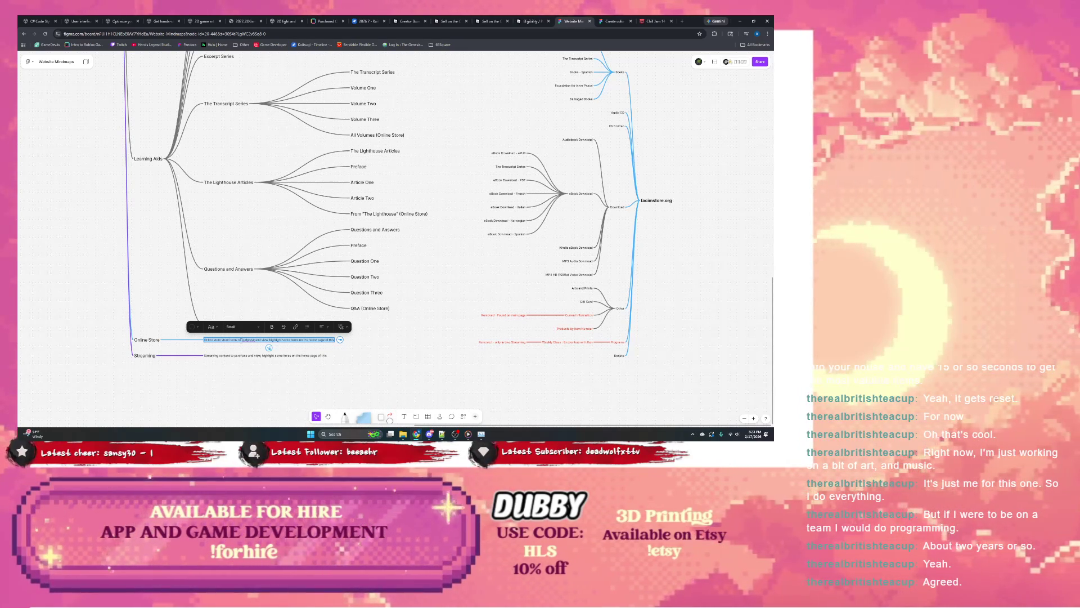
text(Ca)
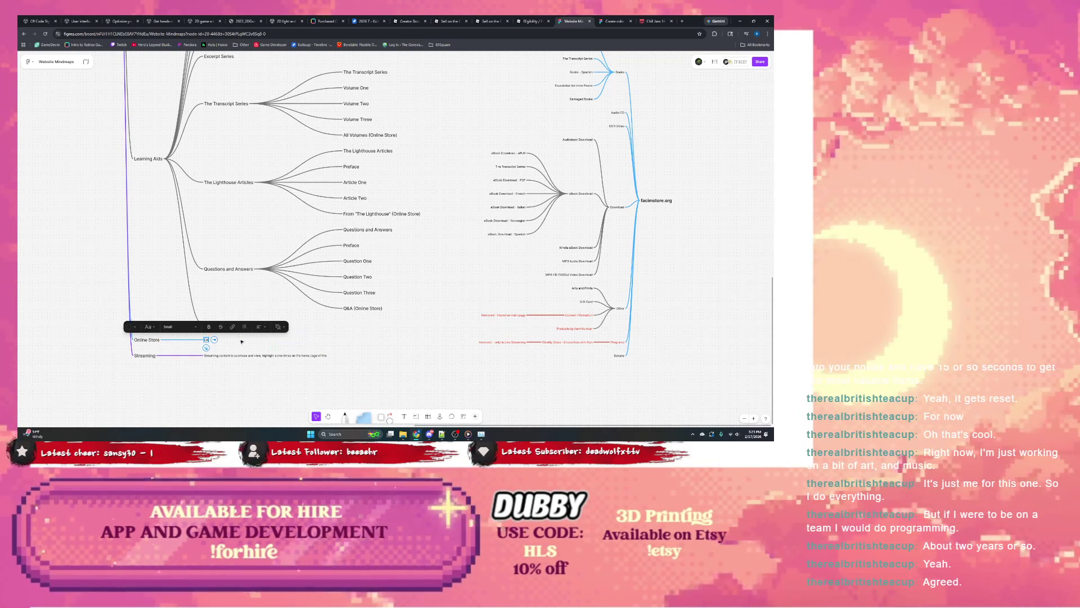
text(tegories)
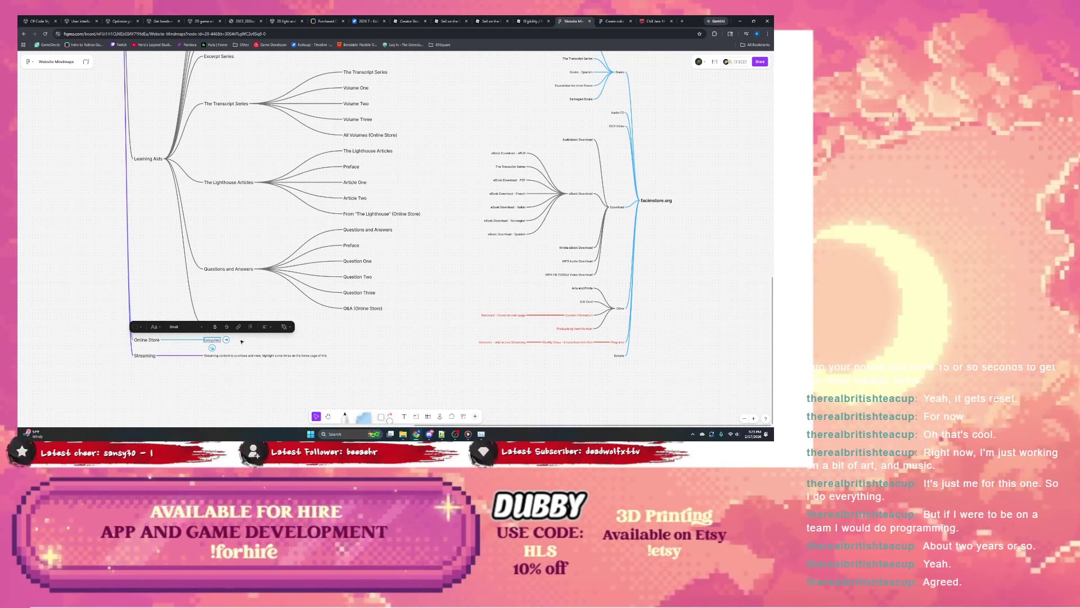
click(226, 339)
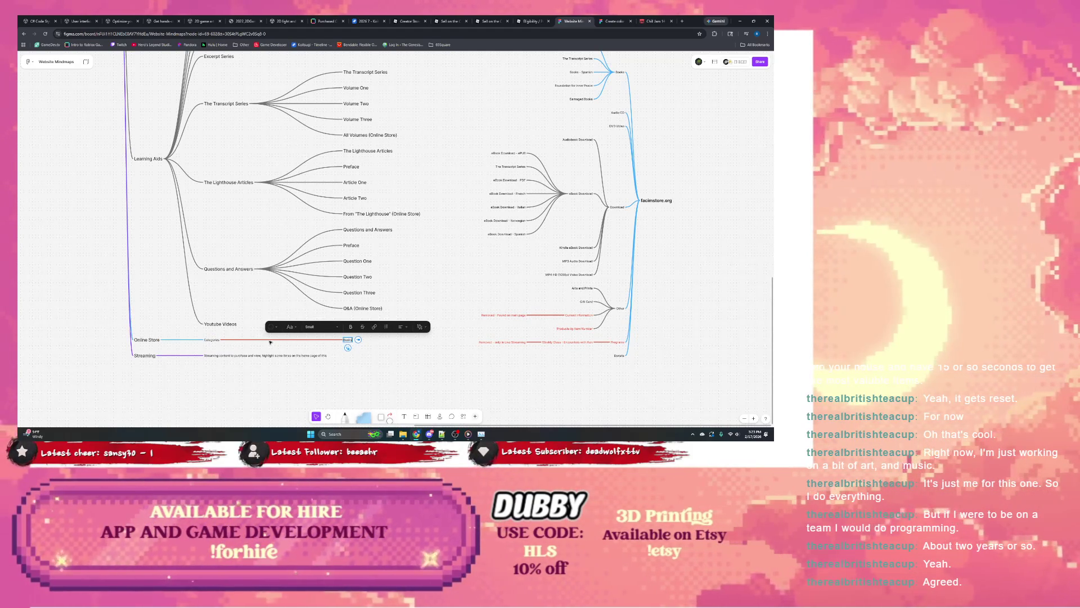
Add Categories children Books, Audio CD, DVD Video, Downloads and Other.
key(Return)
text(Audio)
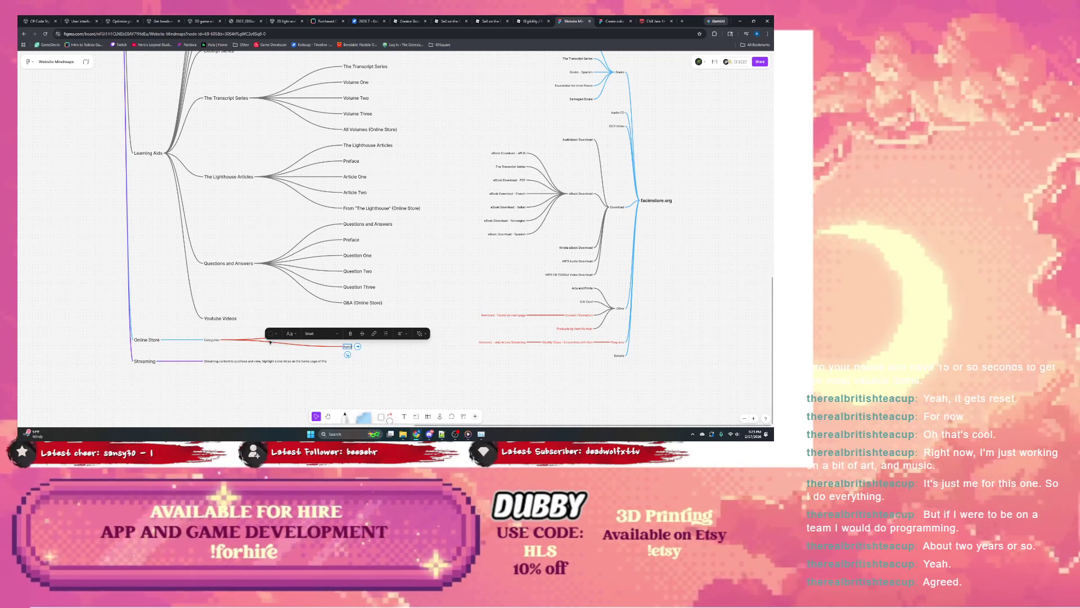
text( CD)
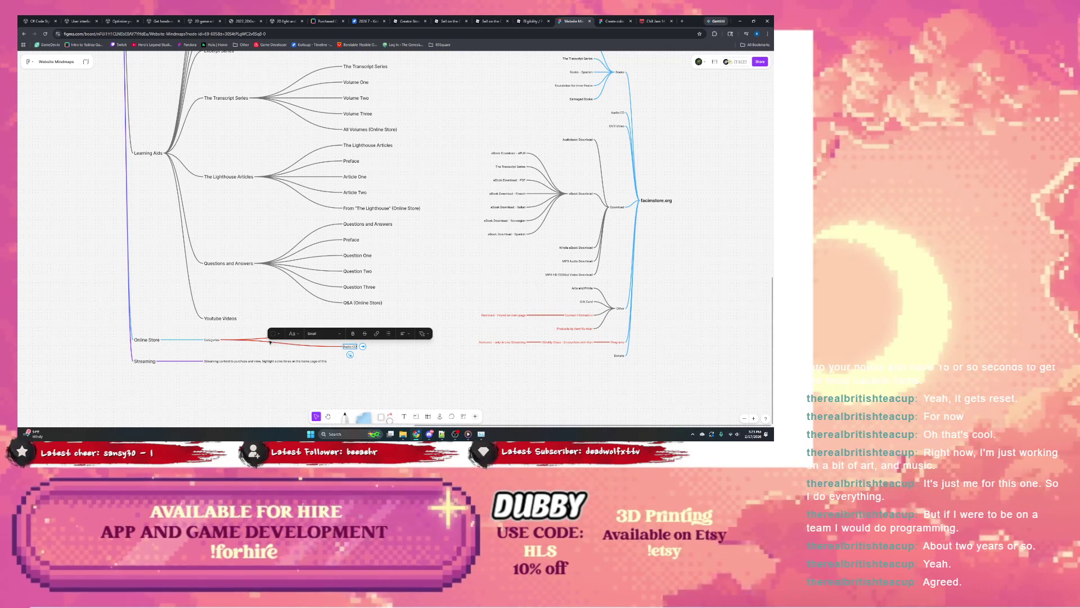
key(Return)
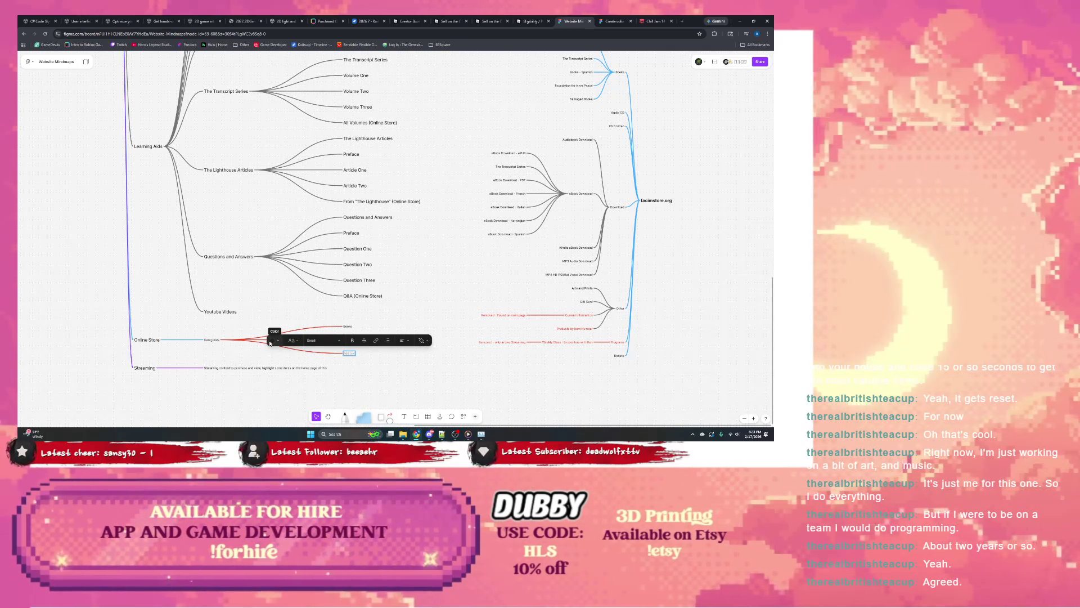
text(DVD Video)
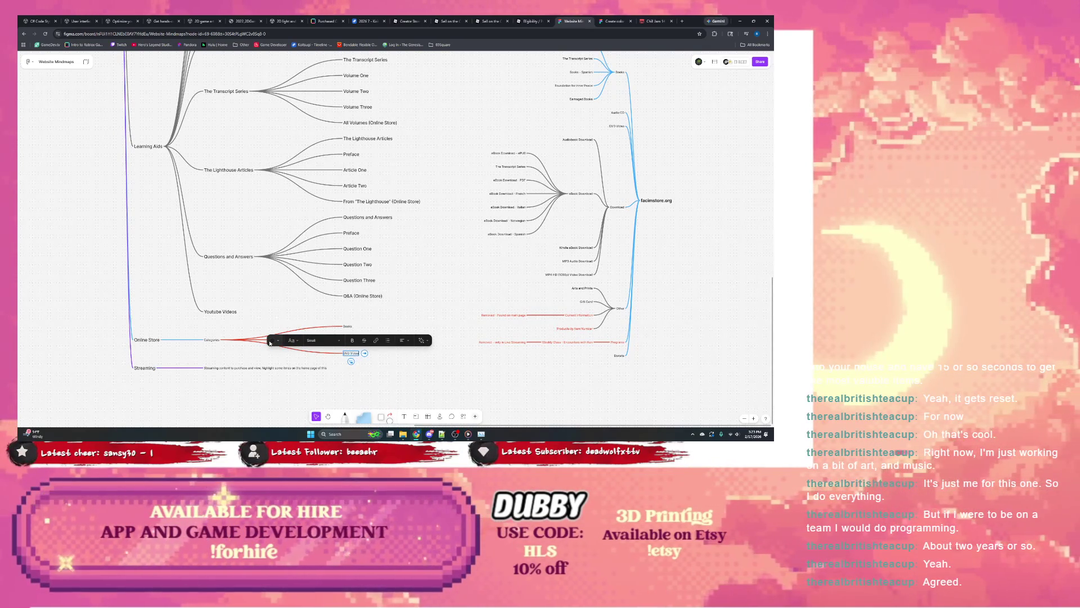
key(Return)
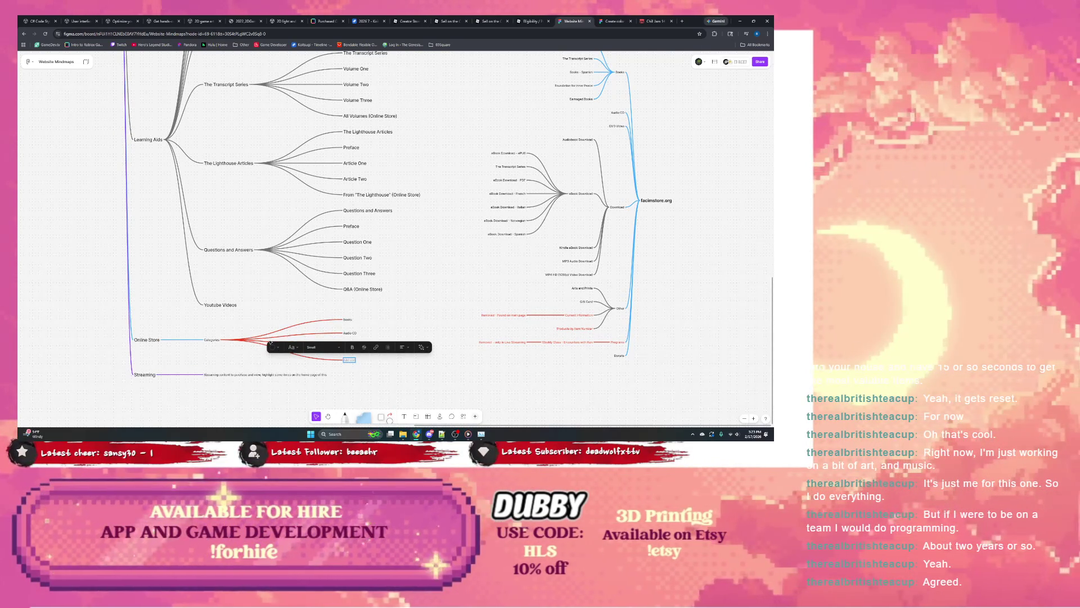
text(Downloads)
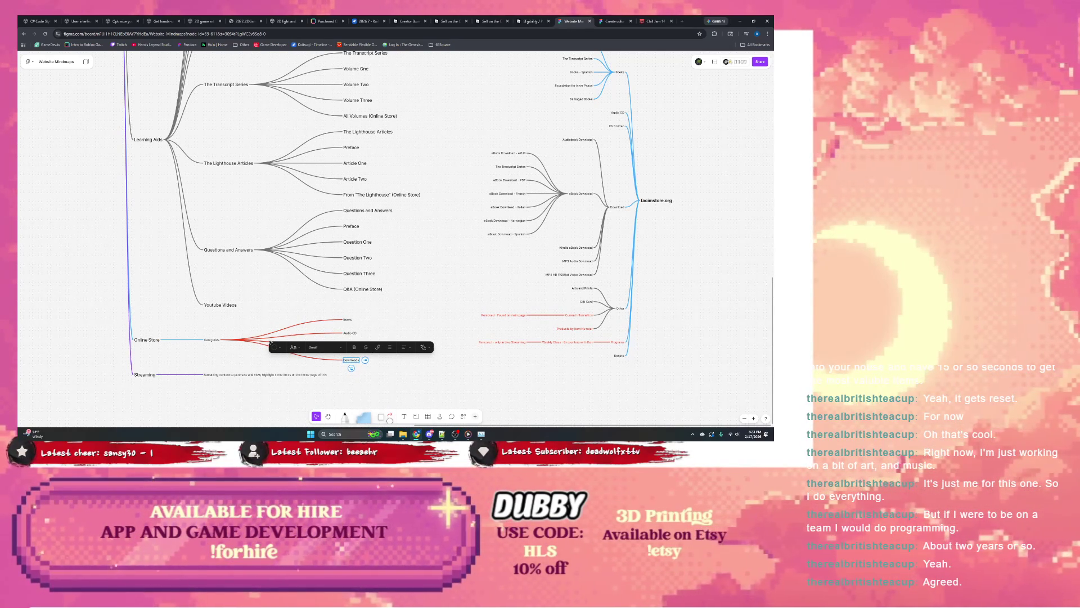
key(Return)
text(Other)
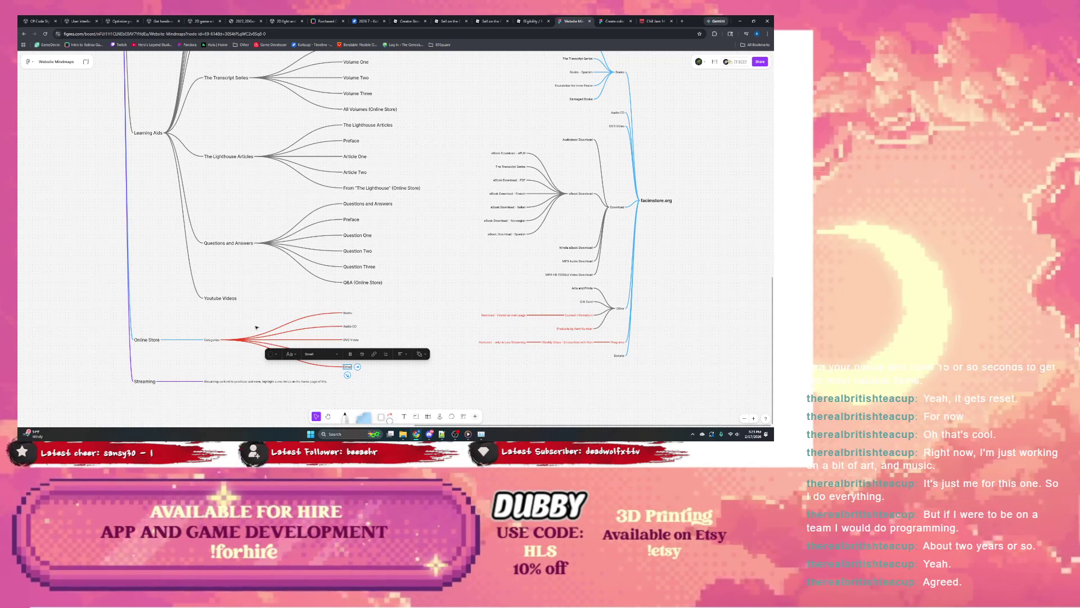
Recolour the Categories branch and its children from red to blue.
click(283, 336)
click(277, 346)
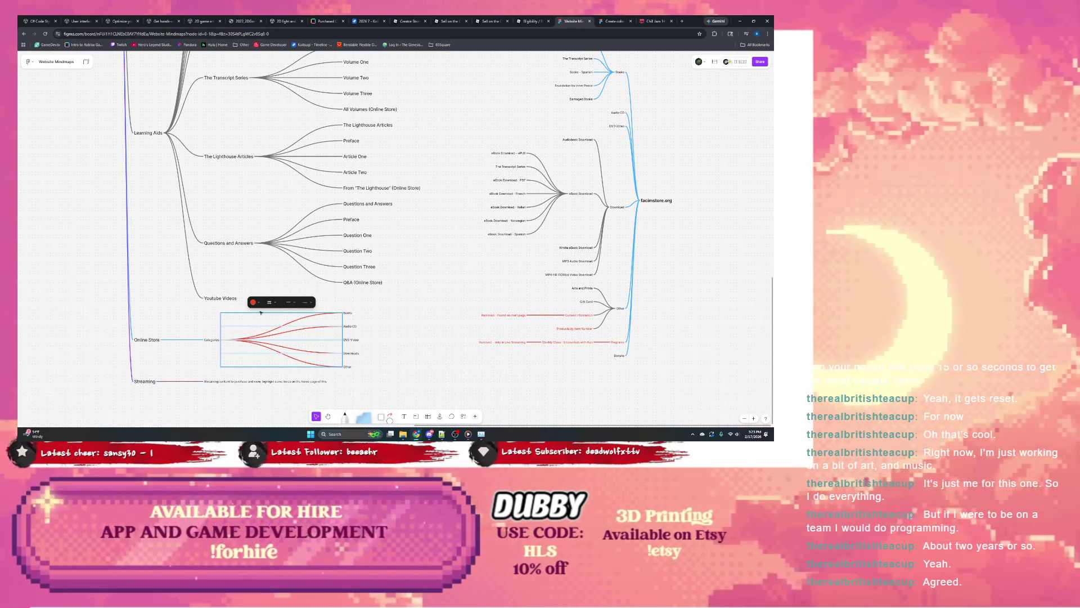
click(253, 305)
click(301, 291)
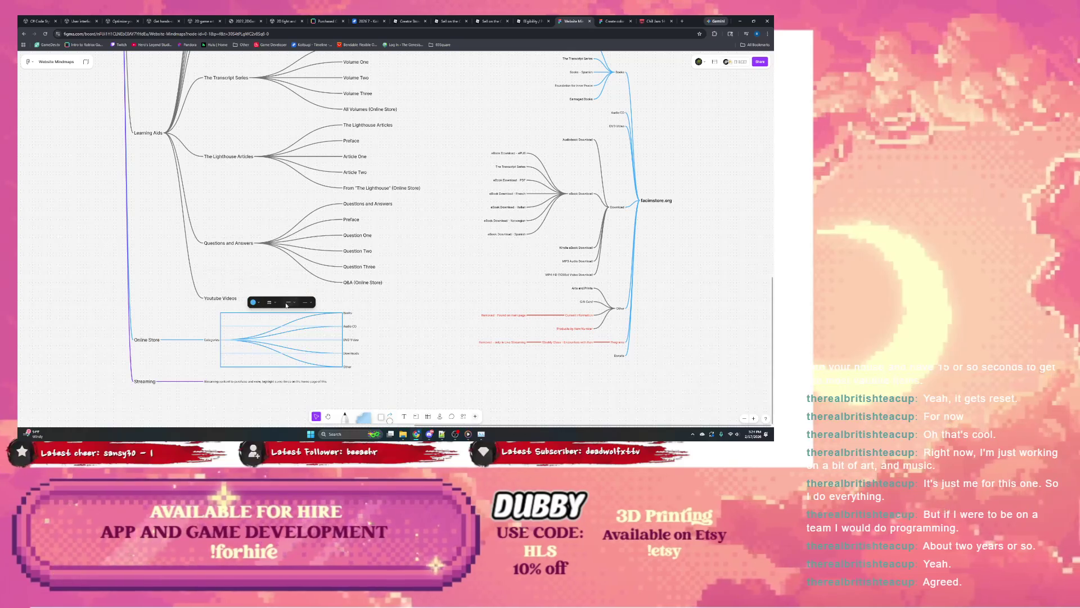
click(301, 291)
scroll(292, 313, down, 2)
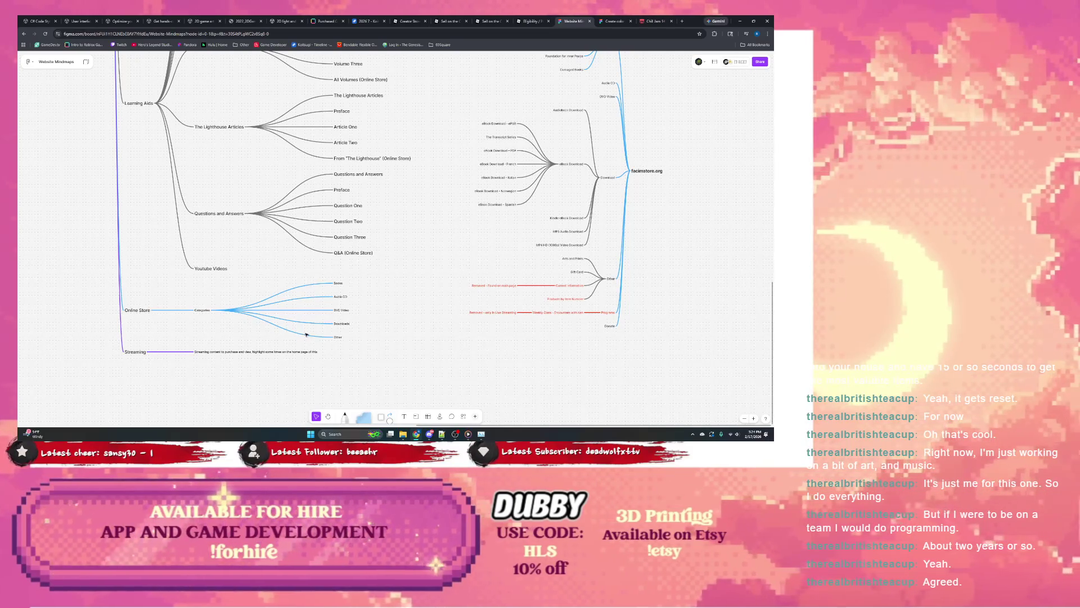
scroll(343, 348, up, 2)
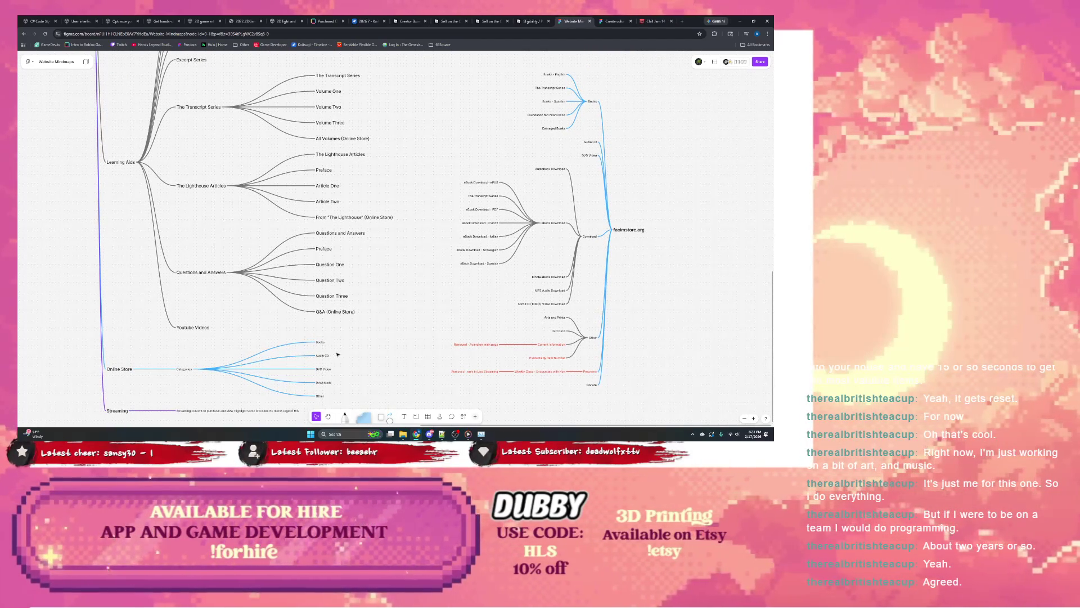
scroll(217, 364, left, 1)
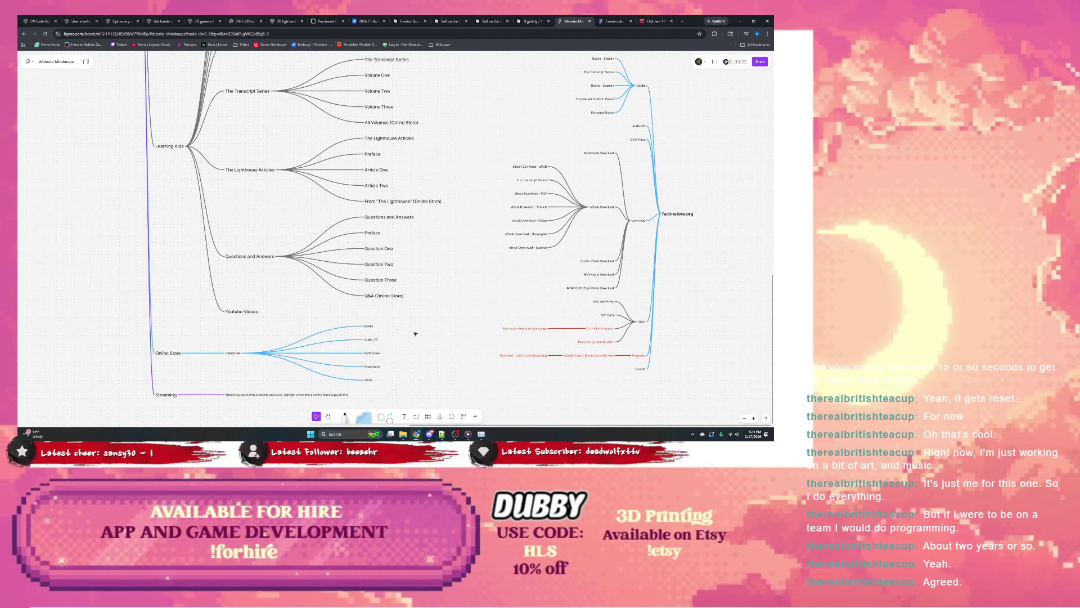
Give Other the child nodes Arts and Poetry and Gift Cards.
click(368, 380)
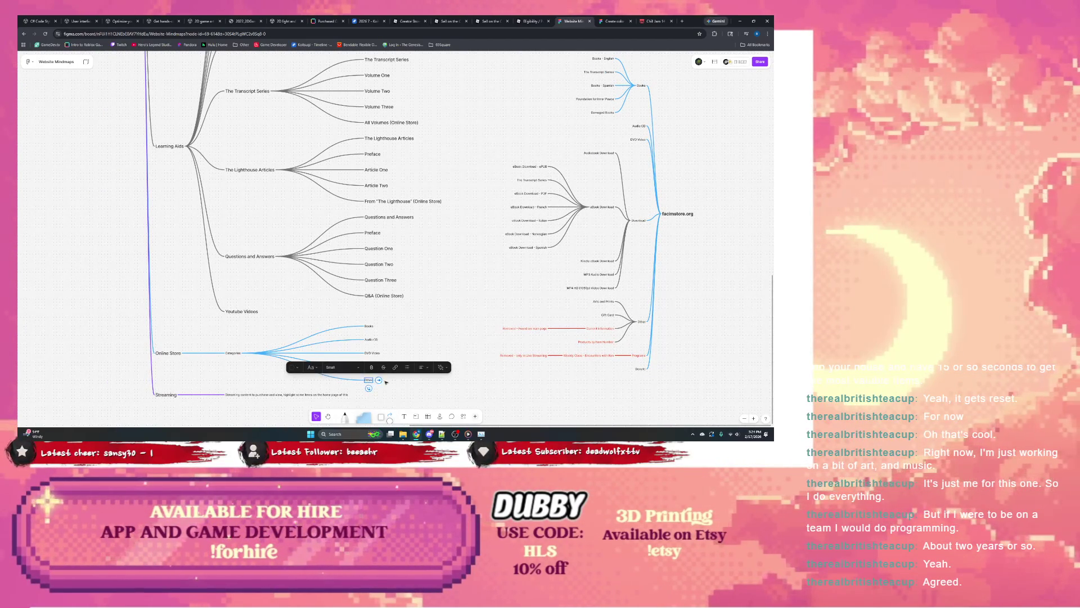
click(379, 381)
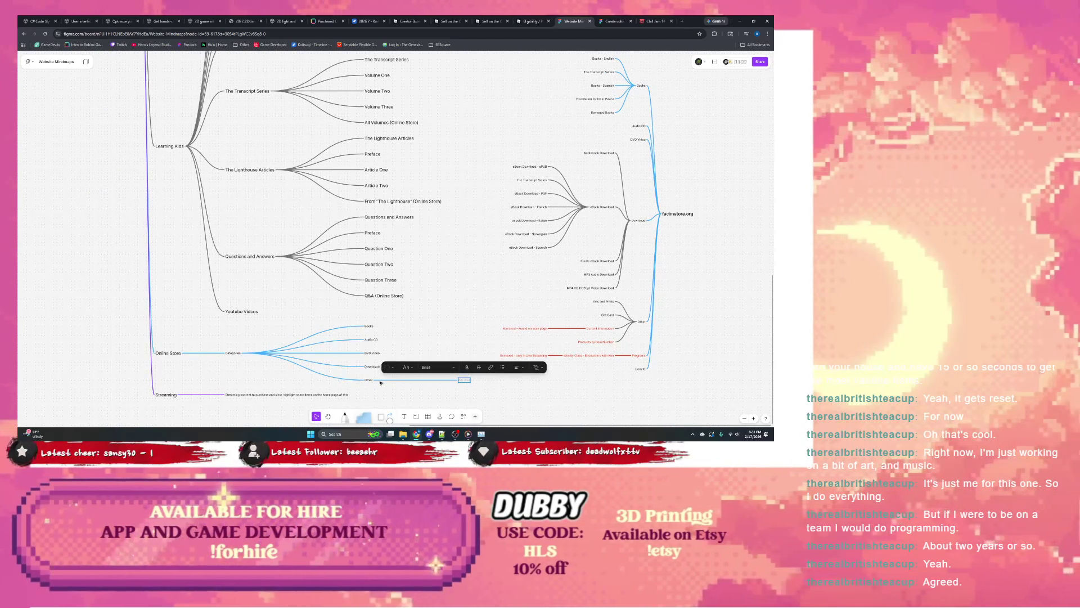
text(Merchandise)
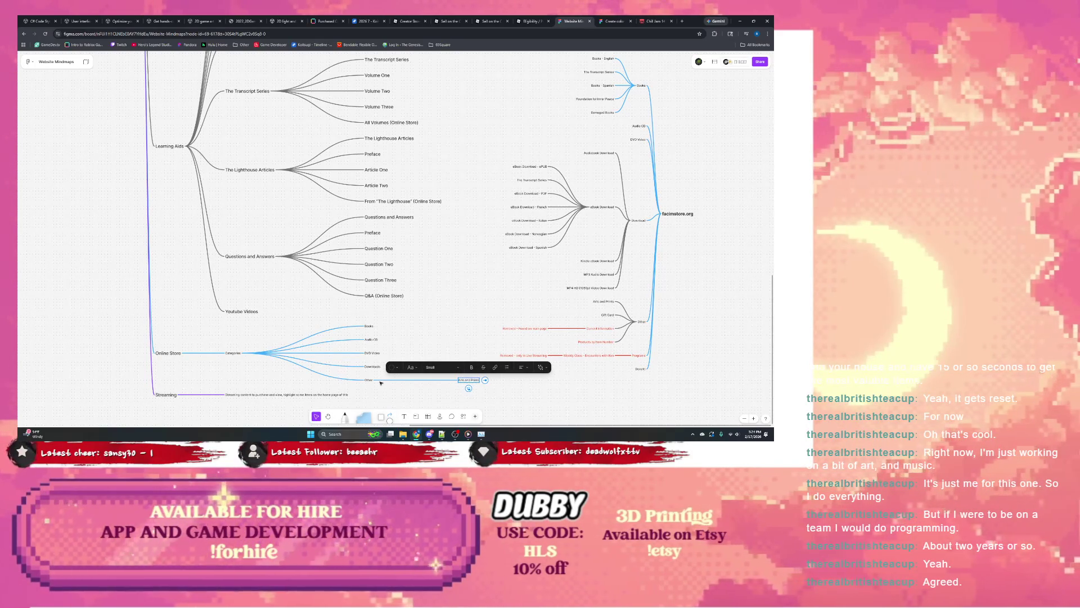
key(Return)
text(Gift Cards)
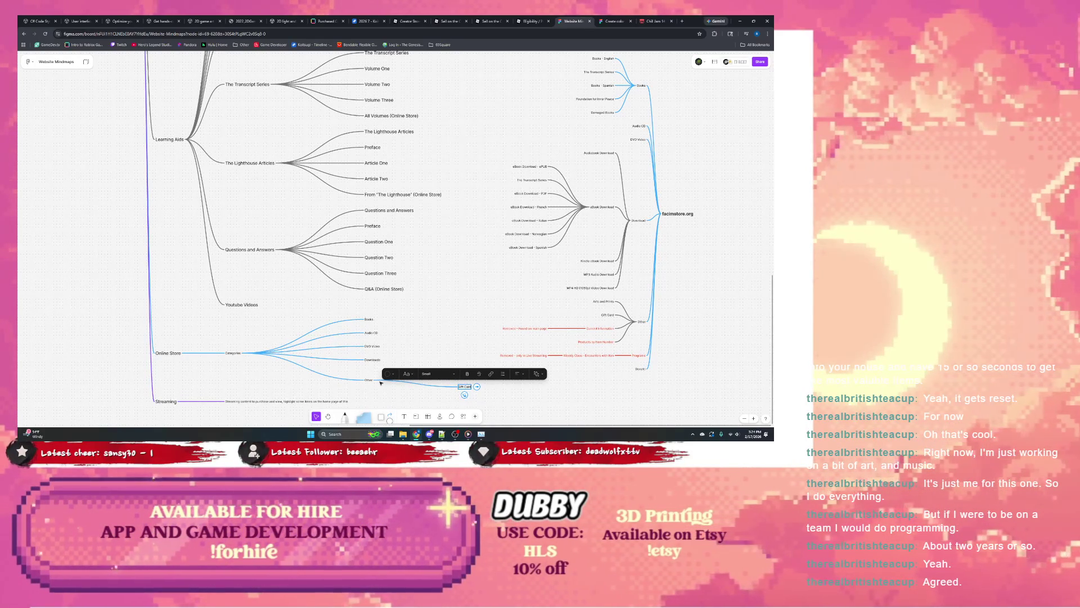
text(s)
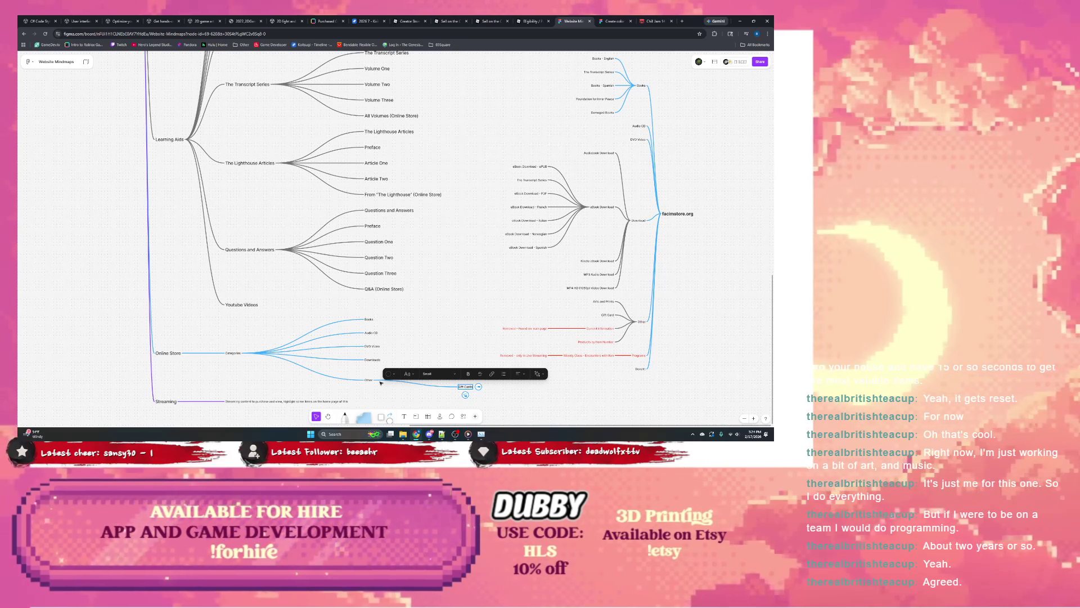
key(Return)
click(369, 393)
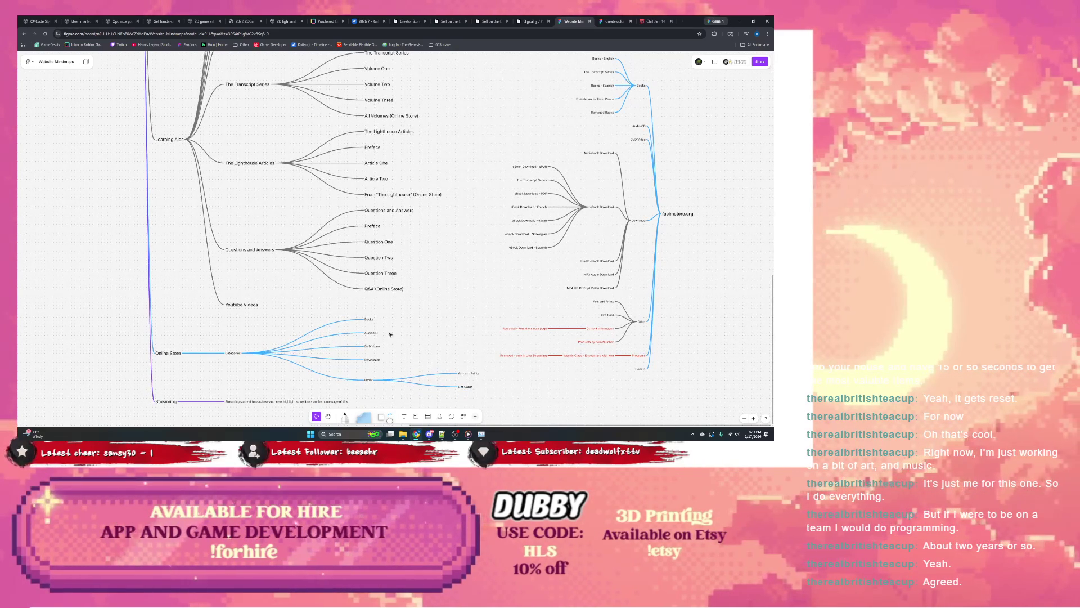
scroll(355, 338, down, 2)
scroll(345, 299, down, 2)
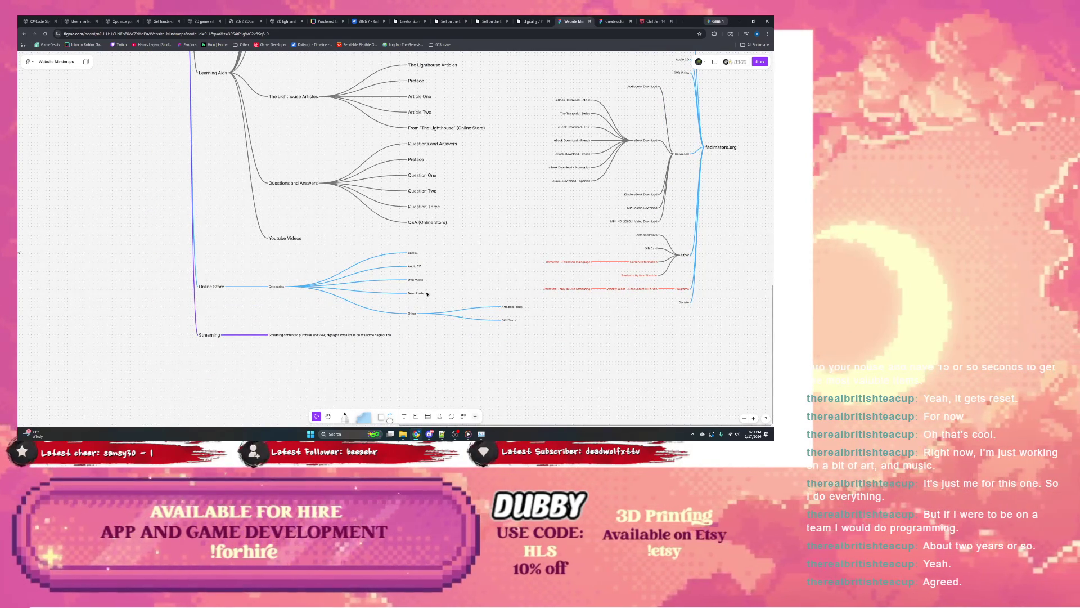
Add a 'List of all shop items' sibling under Online Store.
click(287, 288)
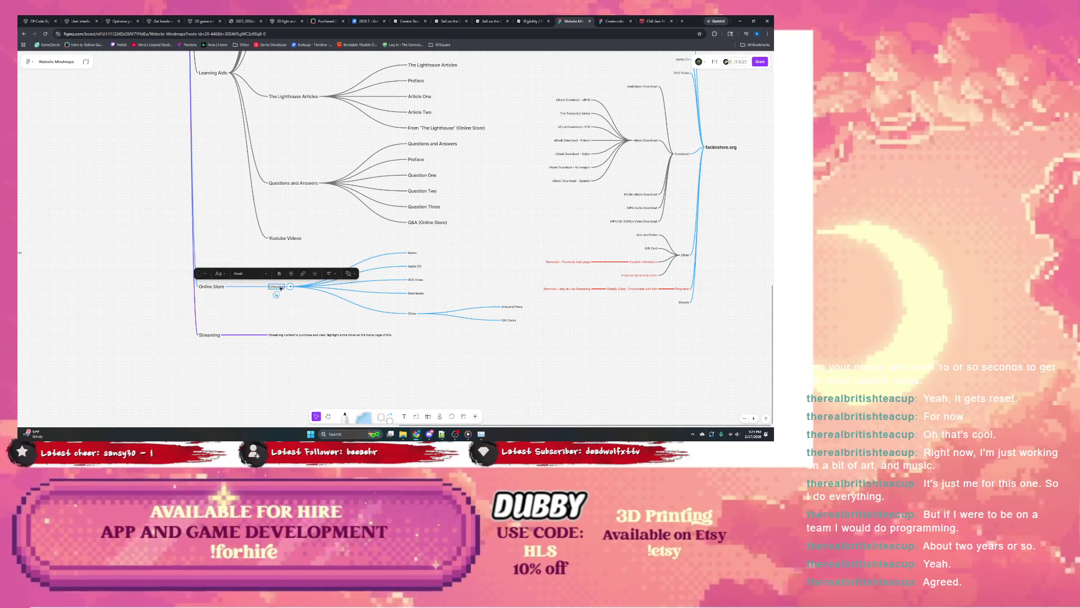
key(Return)
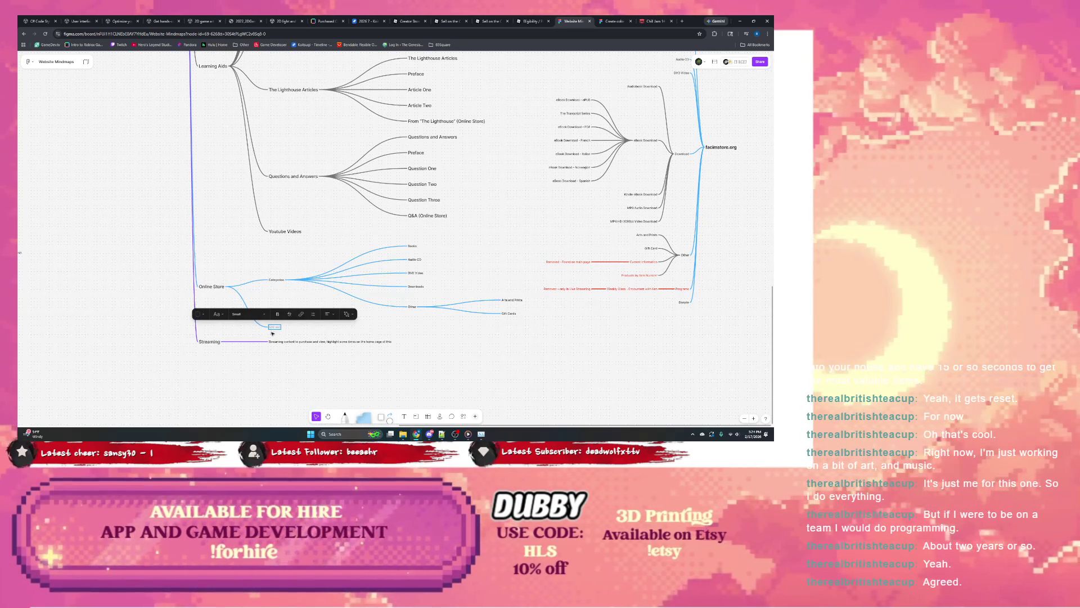
text(List of all shop items)
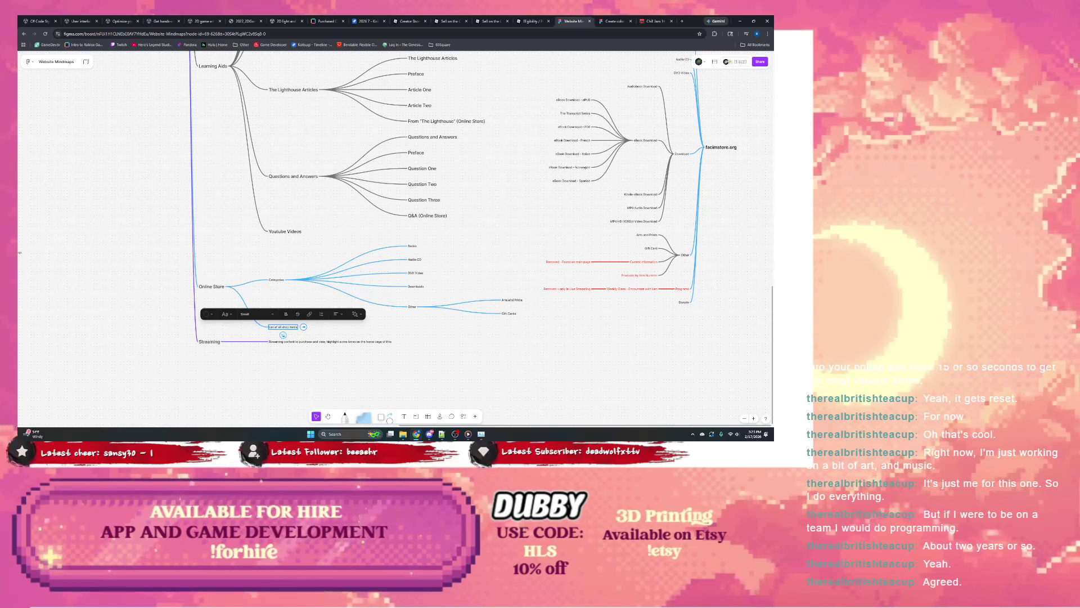
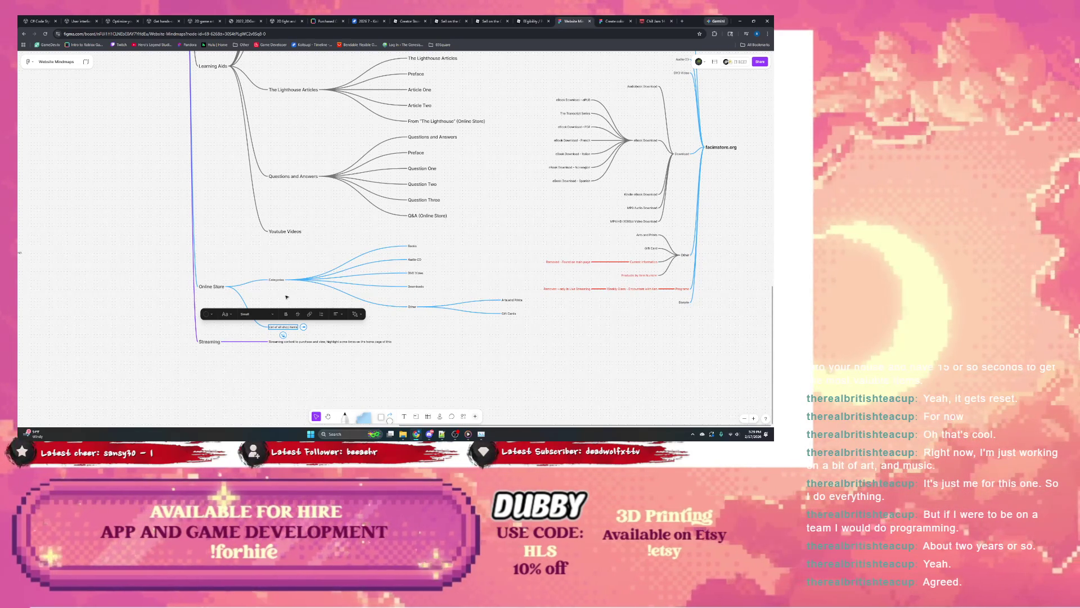
scroll(283, 297, left, 3)
scroll(283, 296, up, 2)
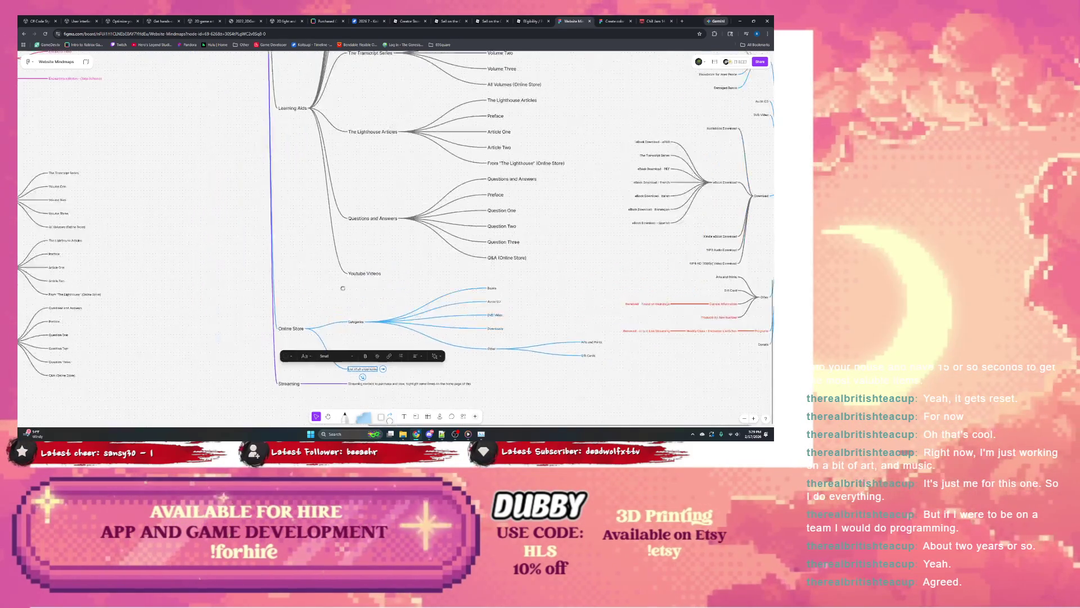
scroll(183, 164, left, 5)
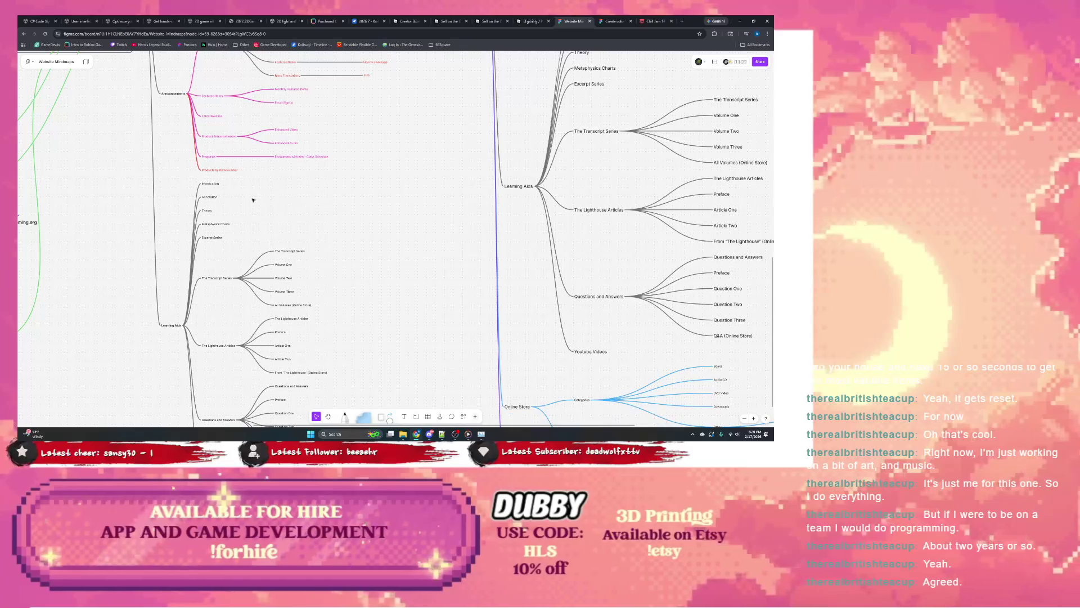
scroll(260, 200, left, 5)
scroll(261, 200, up, 3)
scroll(219, 276, left, 2)
scroll(220, 275, down, 1)
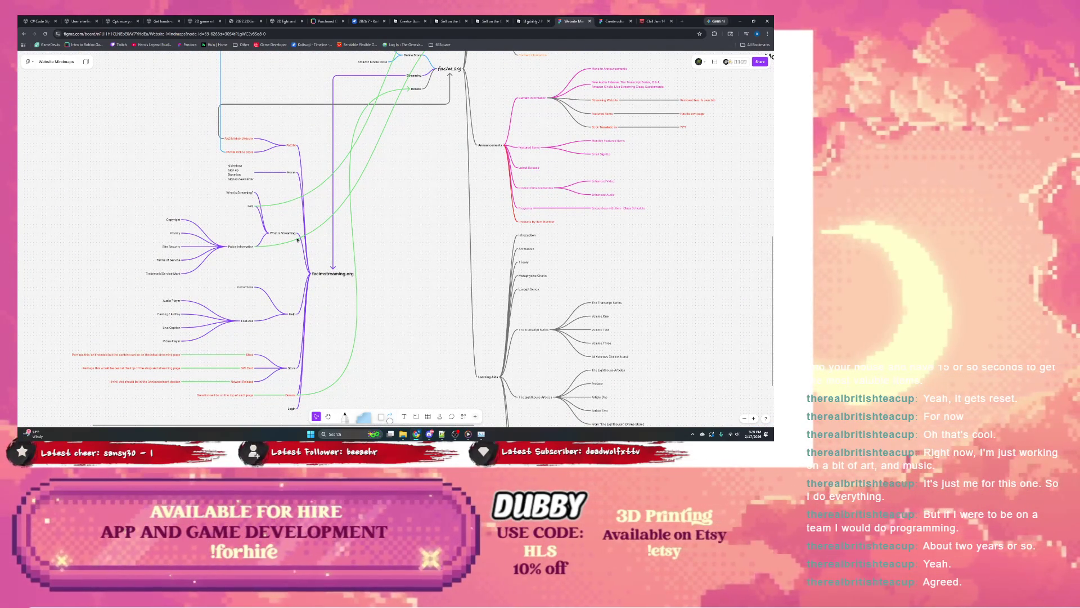
scroll(296, 228, down, 4)
scroll(295, 212, down, 4)
scroll(291, 216, down, 3)
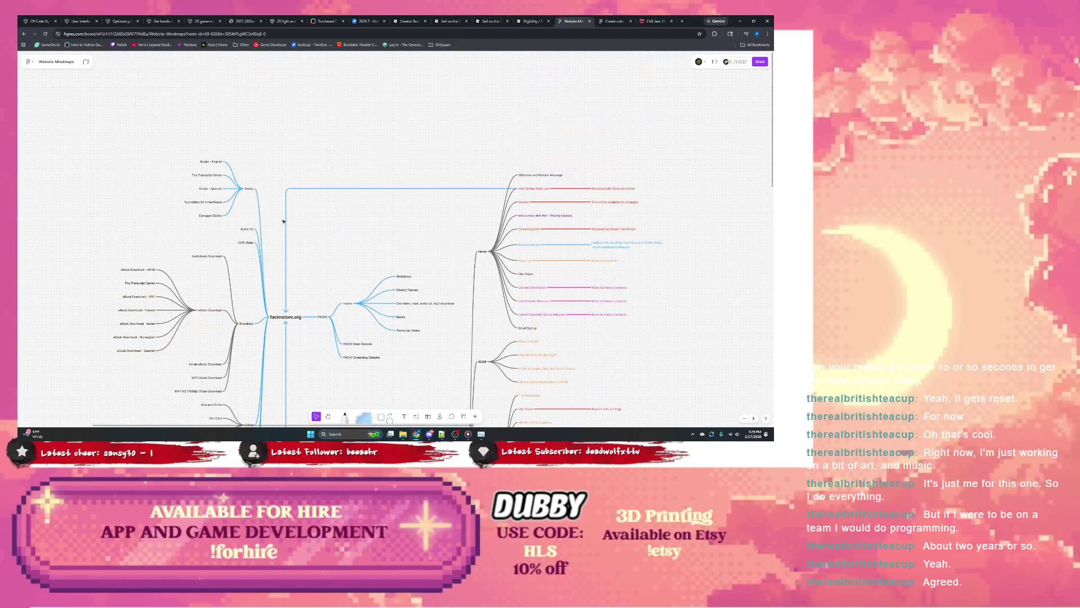
scroll(282, 212, down, 2)
scroll(275, 202, down, 2)
scroll(270, 194, left, 1)
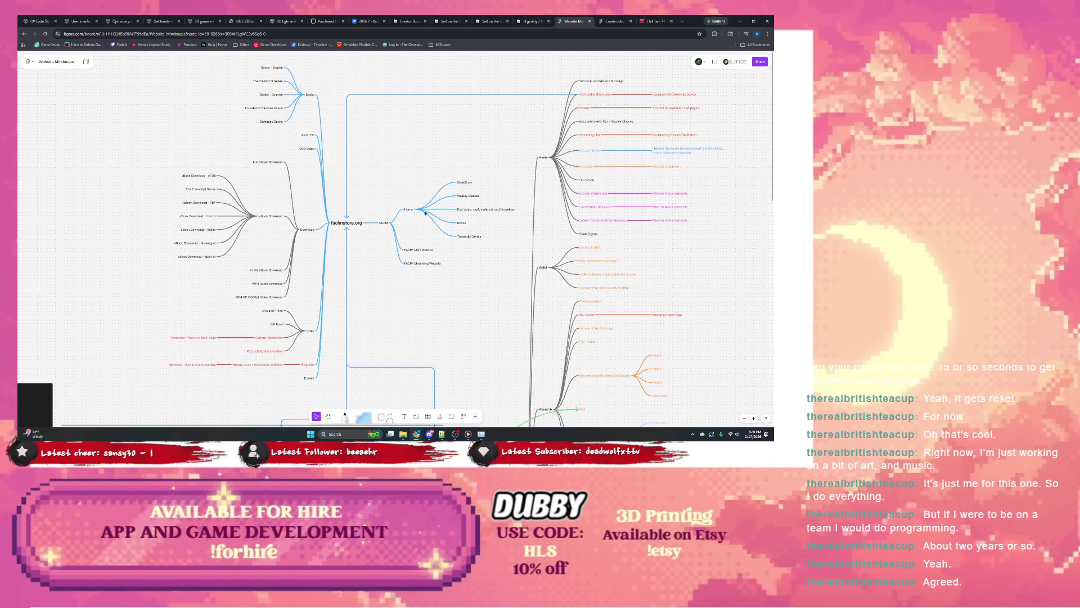
scroll(533, 252, right, 2)
scroll(473, 237, right, 3)
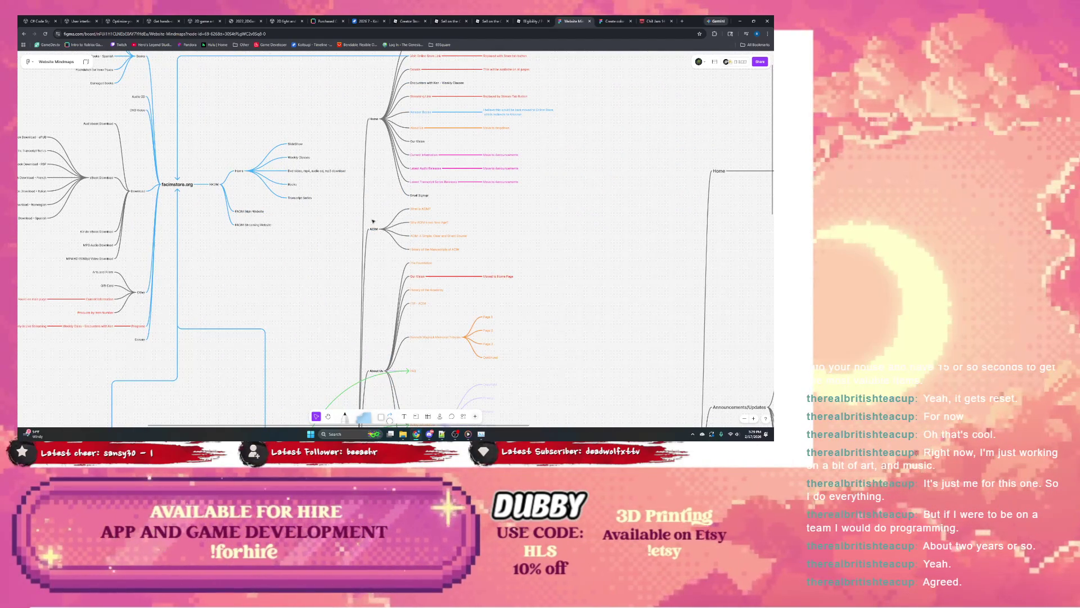
scroll(422, 220, down, 3)
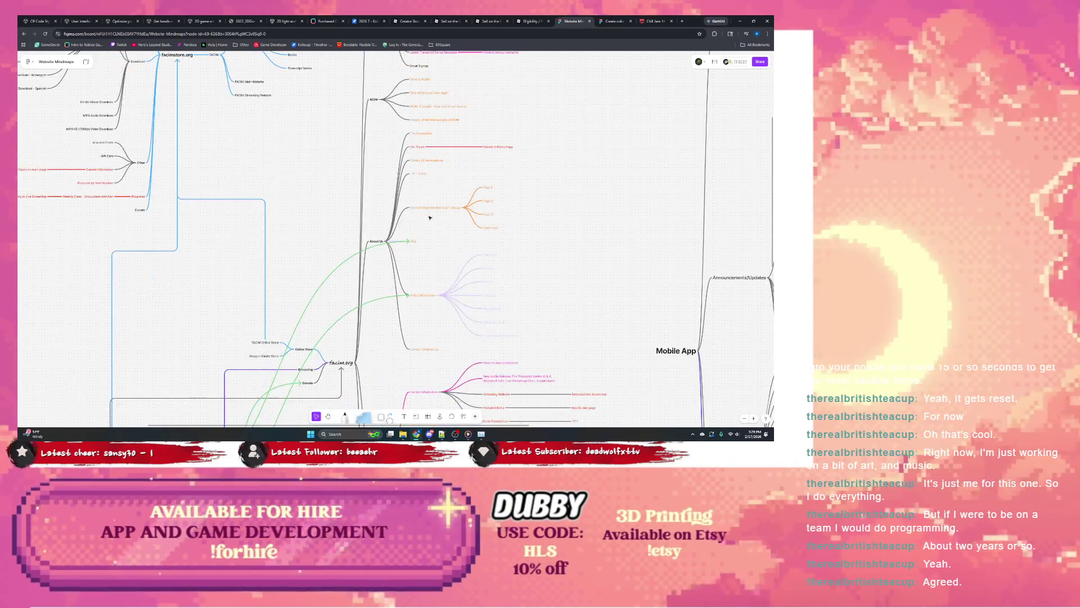
scroll(423, 221, down, 2)
scroll(521, 271, right, 5)
scroll(521, 270, down, 3)
Add a new sibling node below Categories under Online Store for Selection of Featured Items.
click(517, 267)
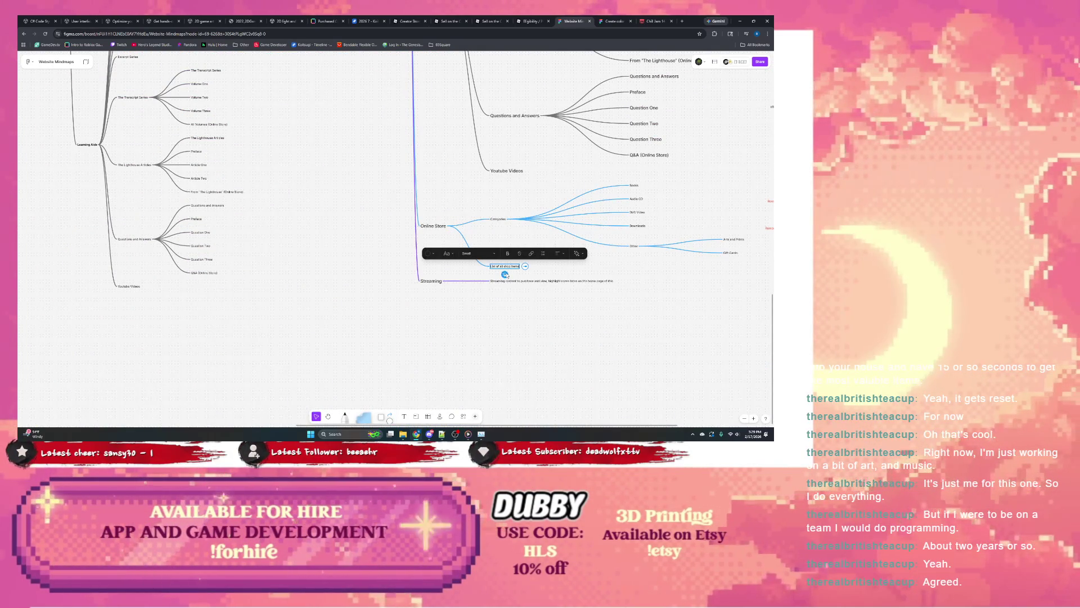
click(498, 221)
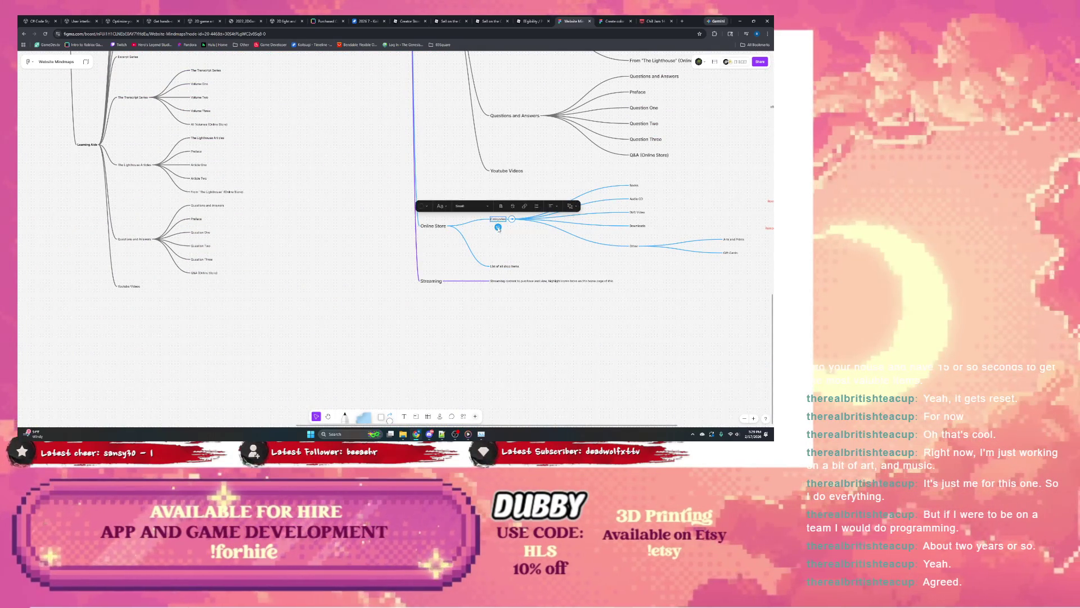
click(499, 227)
text(Featured)
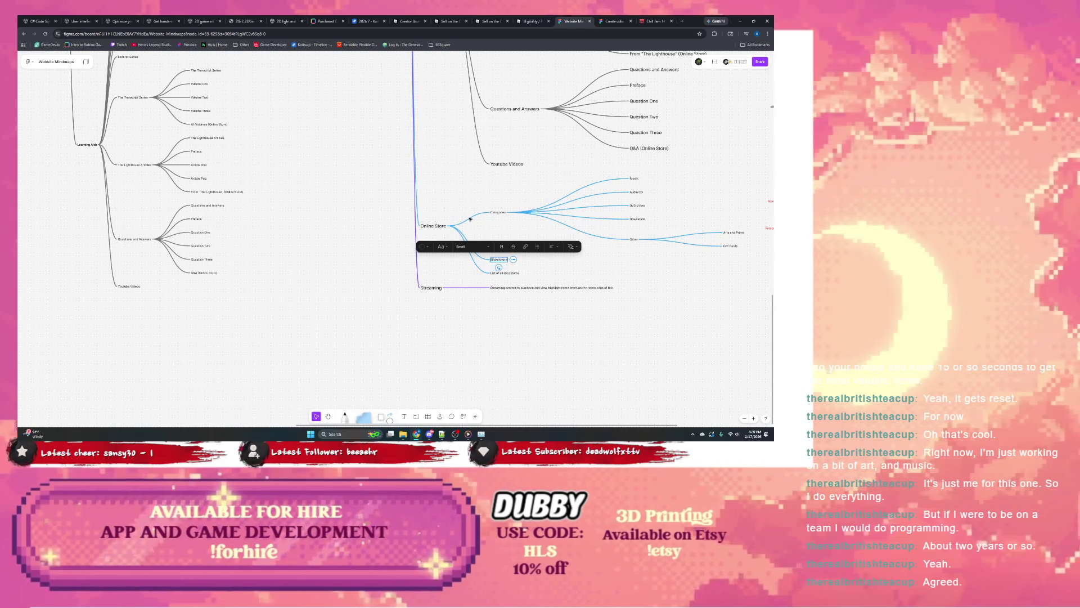
text( Products)
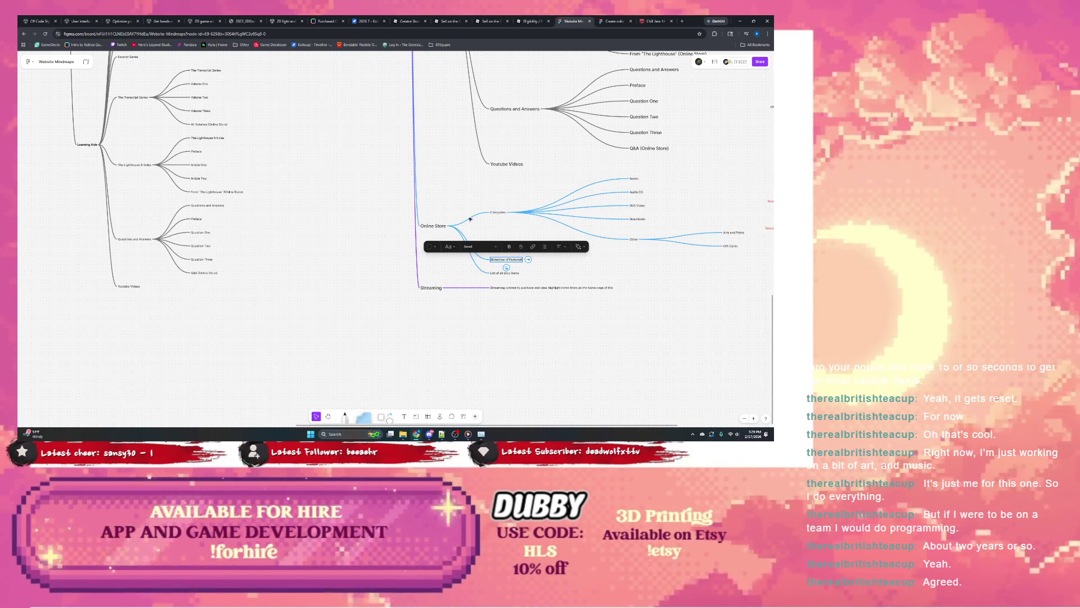
scroll(473, 356, up, 5)
scroll(473, 356, left, 4)
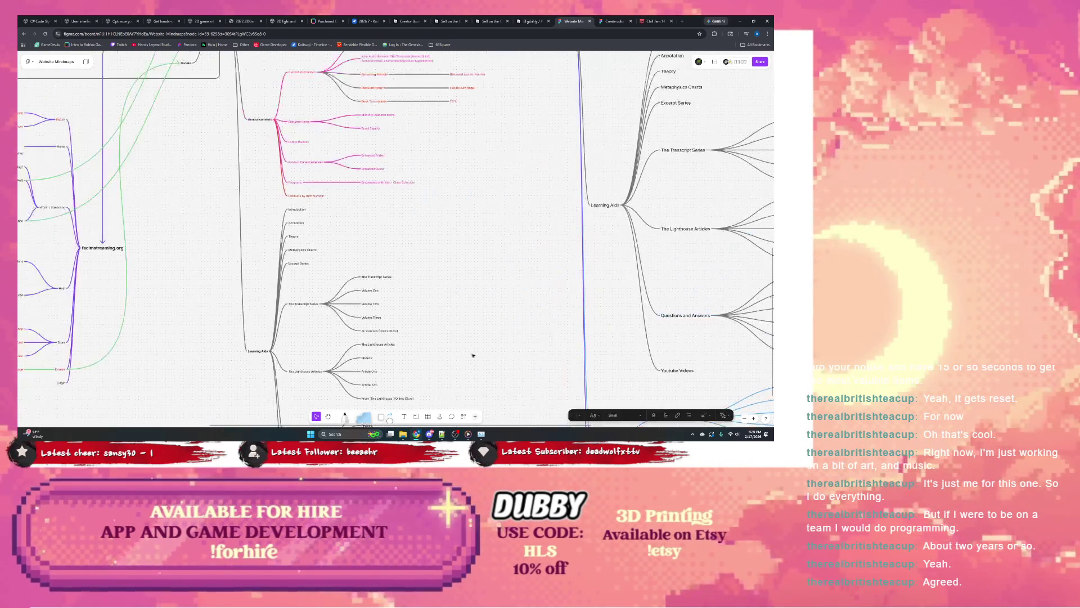
scroll(472, 356, left, 5)
scroll(422, 330, up, 5)
scroll(364, 287, left, 5)
scroll(305, 255, up, 3)
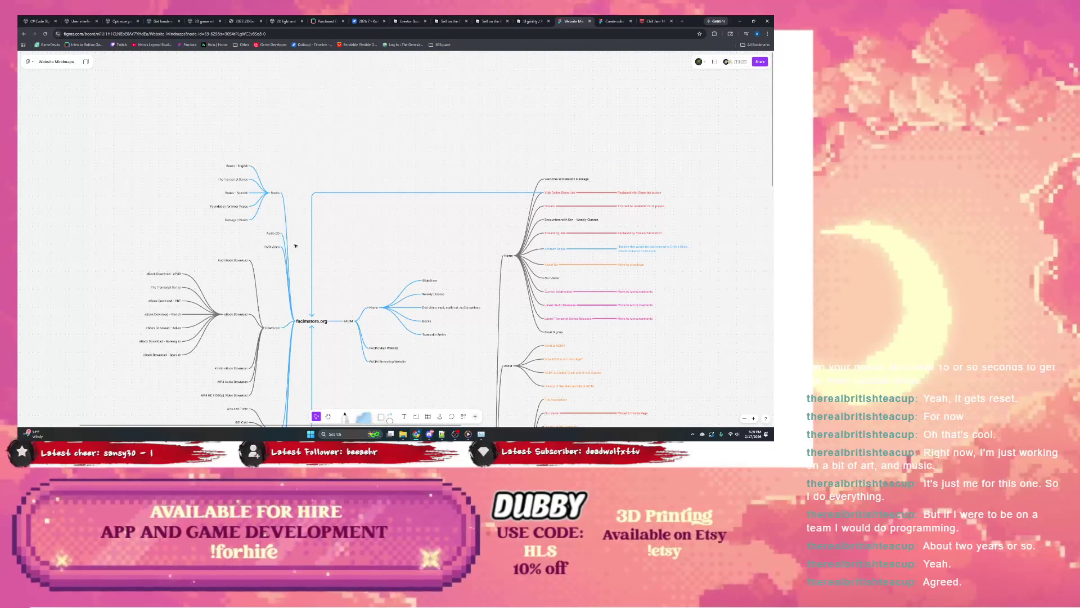
scroll(342, 216, down, 3)
scroll(341, 217, right, 1)
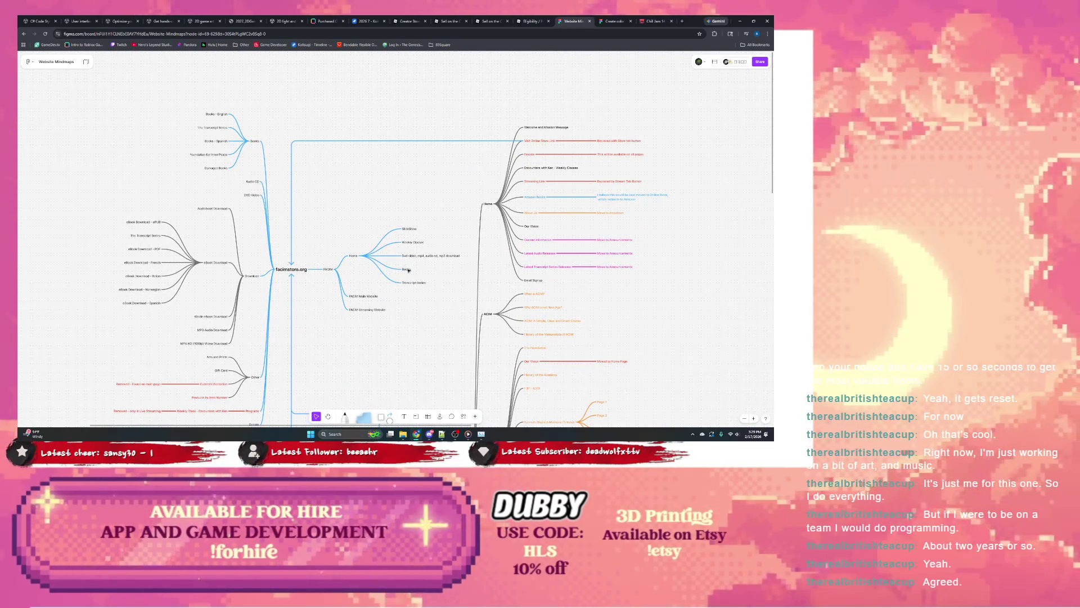
drag(456, 289, 350, 221)
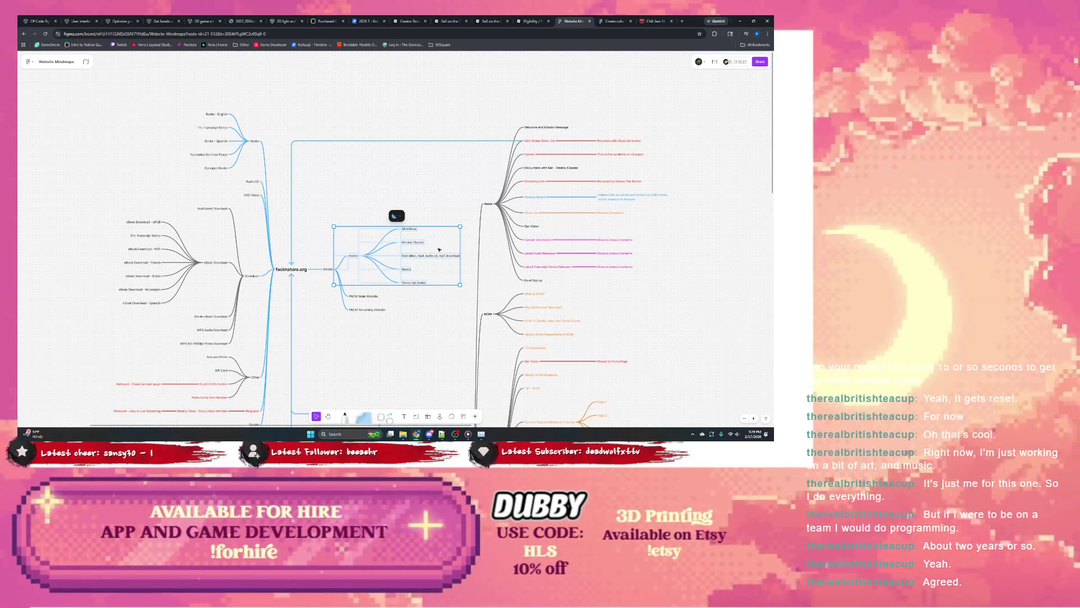
scroll(507, 330, down, 5)
scroll(507, 331, left, 5)
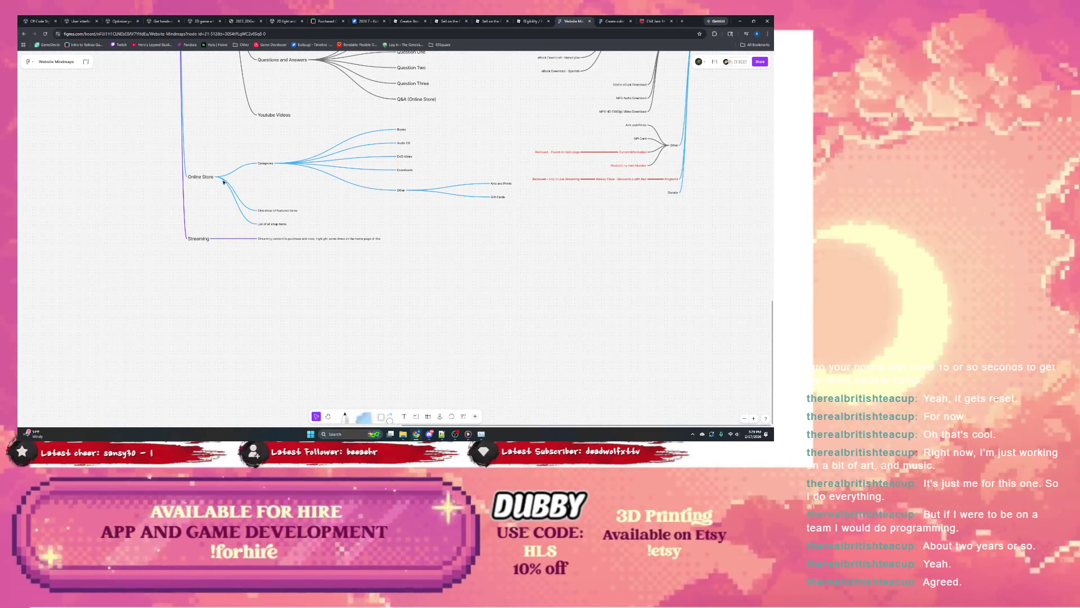
double_click(272, 224)
key(ctrl+v)
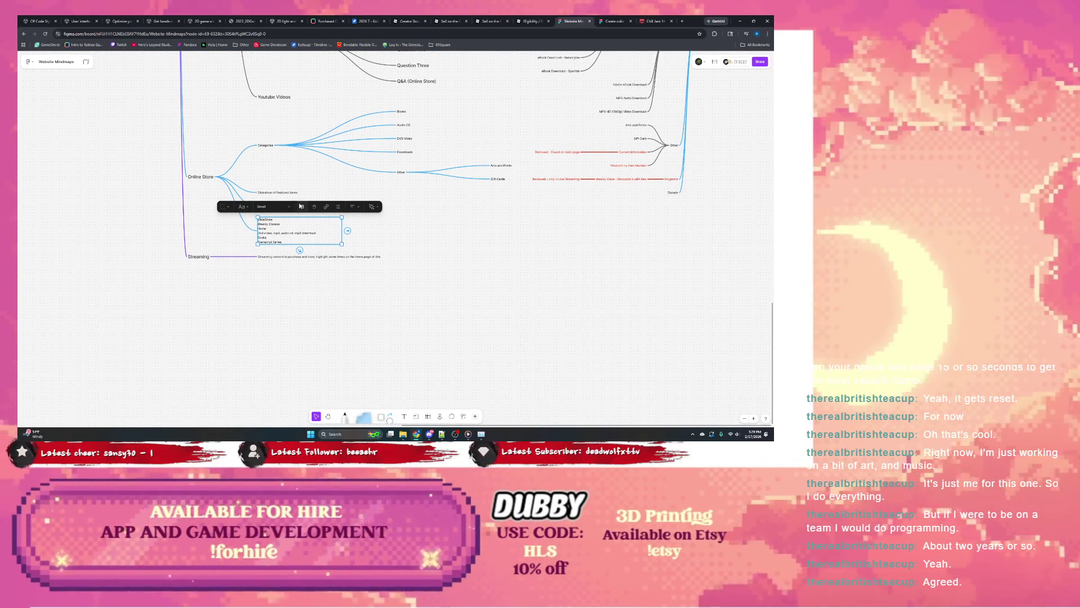
click(396, 252)
scroll(396, 252, down, 1)
click(325, 221)
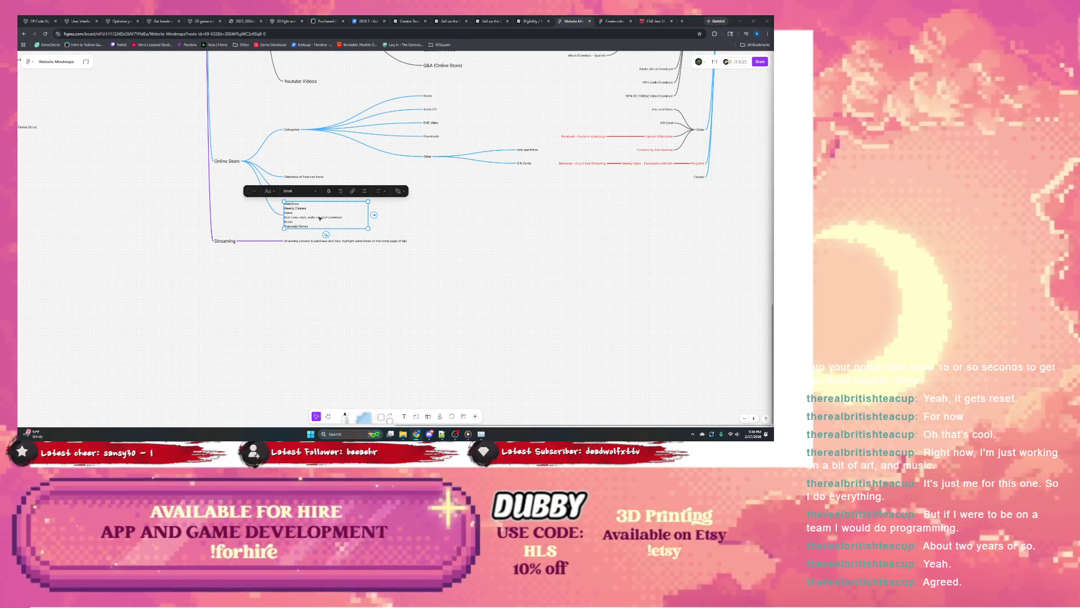
click(300, 218)
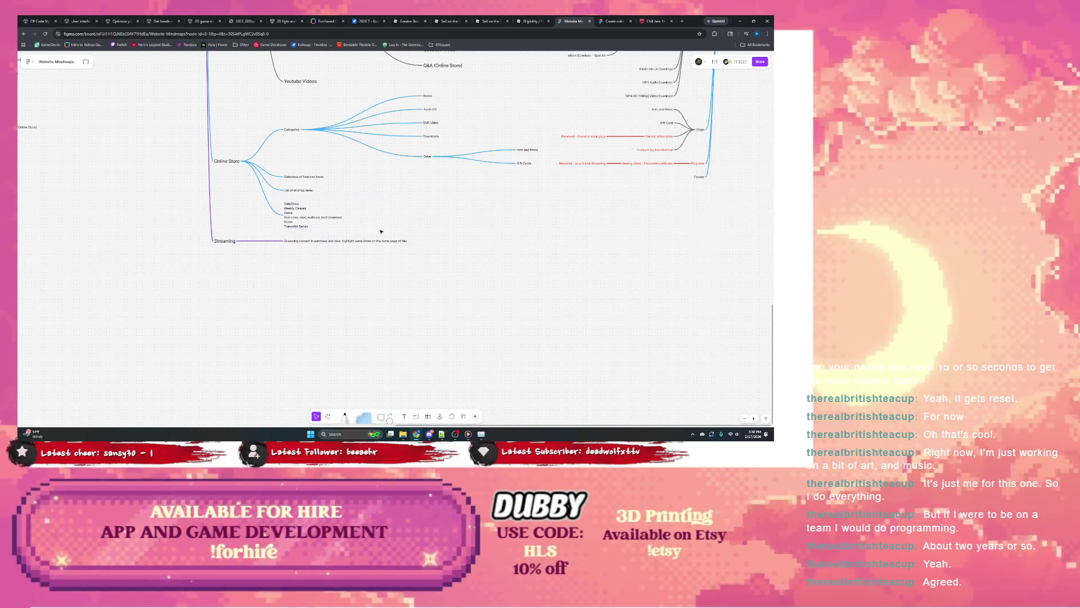
key(Delete)
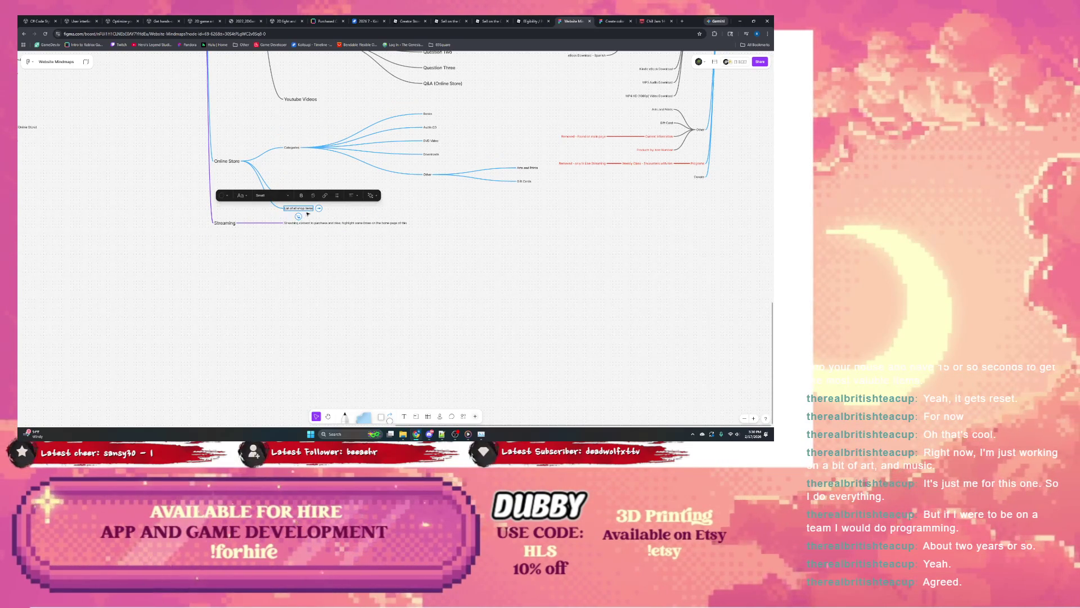
click(308, 214)
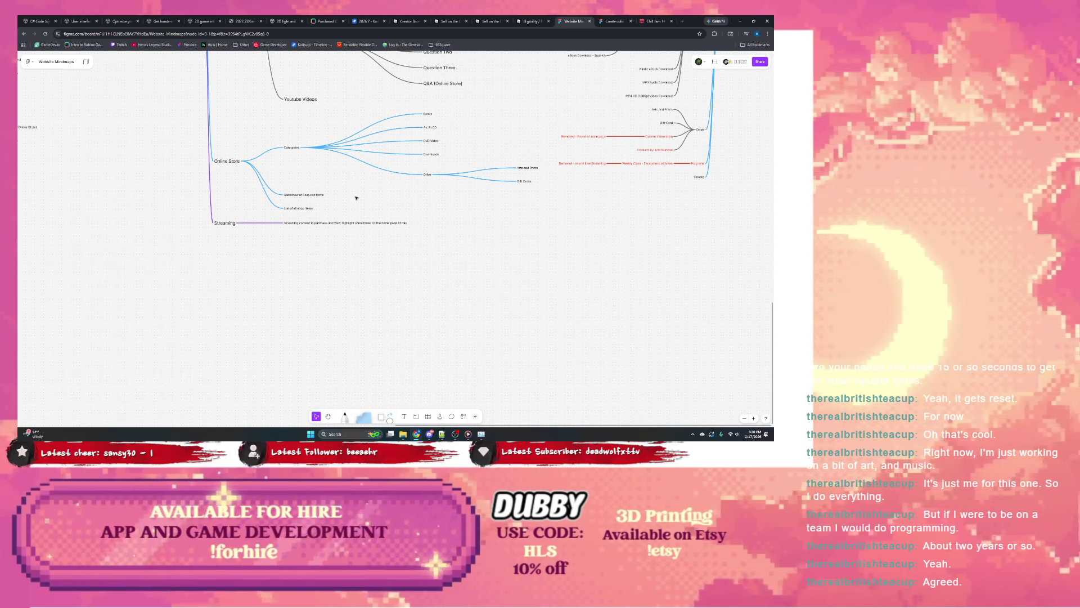
scroll(608, 205, down, 2)
scroll(432, 239, up, 1)
scroll(431, 239, up, 2)
scroll(427, 242, up, 2)
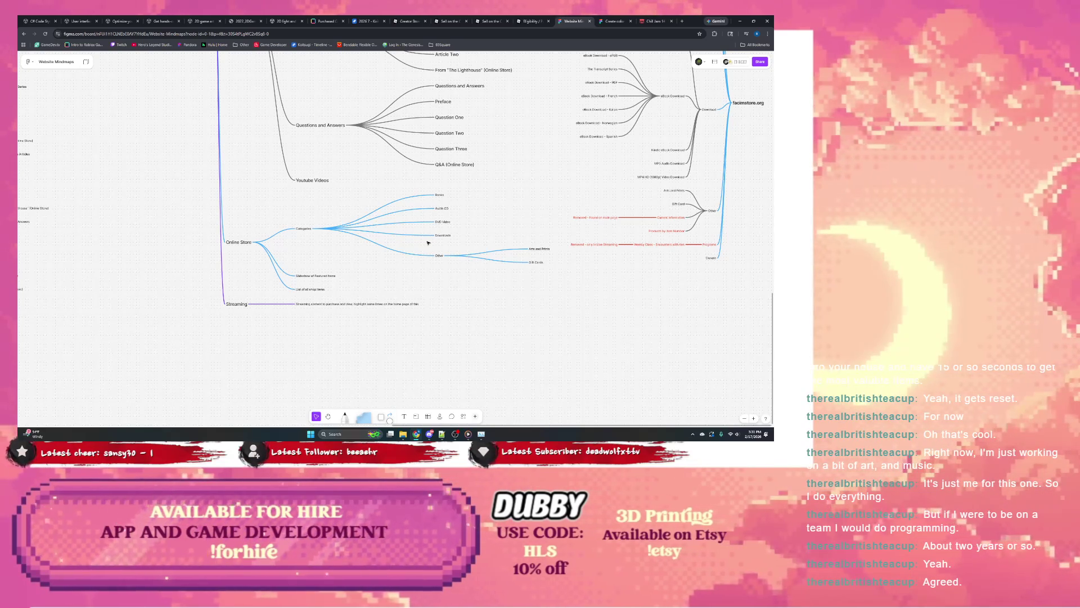
scroll(338, 224, left, 3)
scroll(304, 241, up, 5)
scroll(338, 253, left, 5)
scroll(405, 254, up, 4)
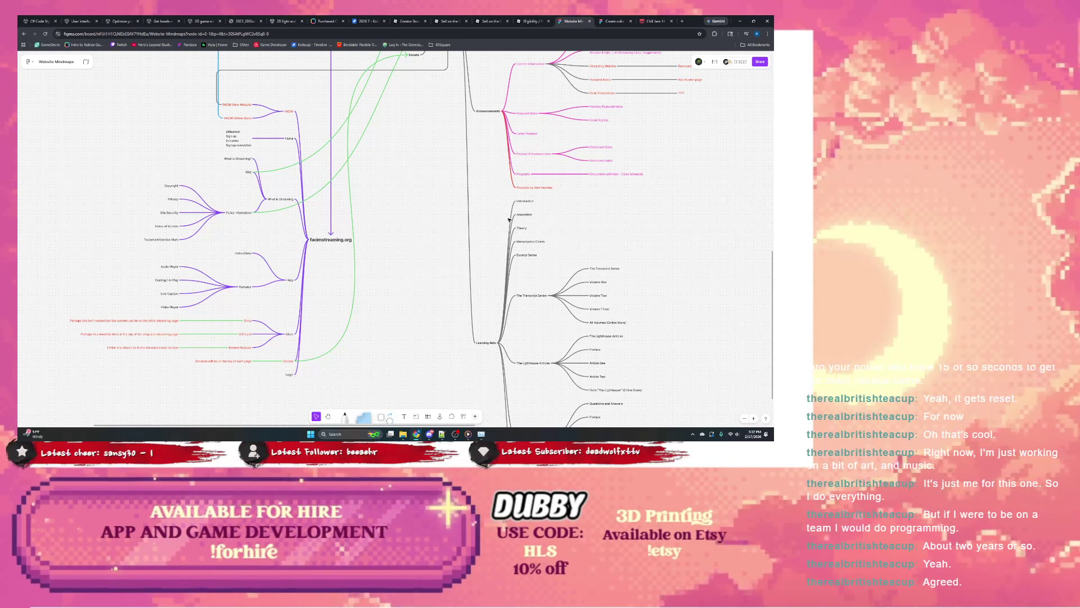
scroll(521, 228, right, 5)
scroll(521, 228, right, 5)
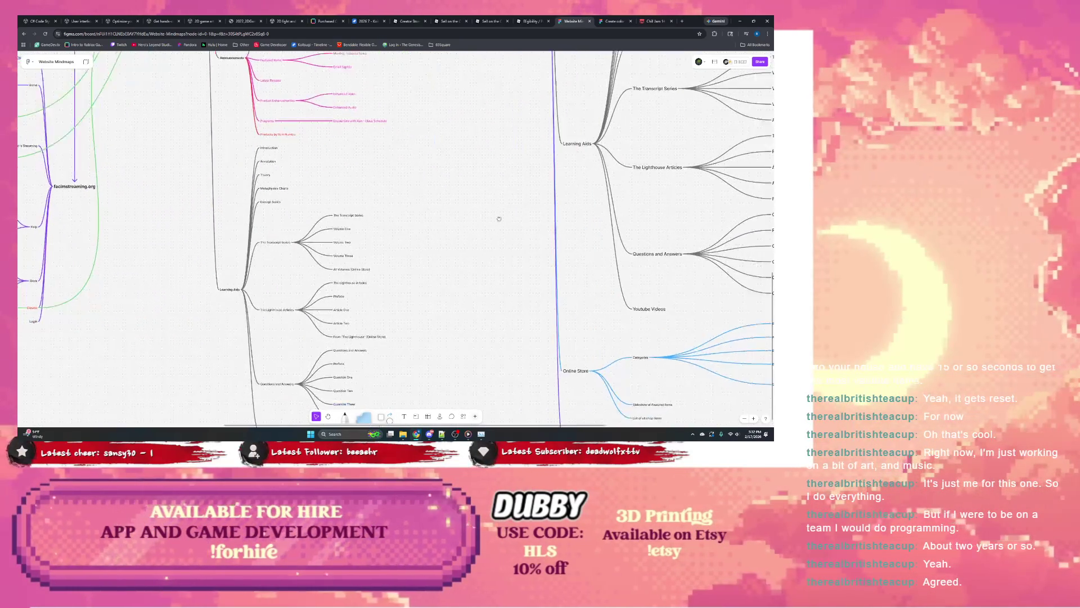
scroll(521, 229, down, 2)
scroll(521, 228, right, 4)
Replace the long Streaming note text with Categories and add an empty sibling node below it.
click(523, 362)
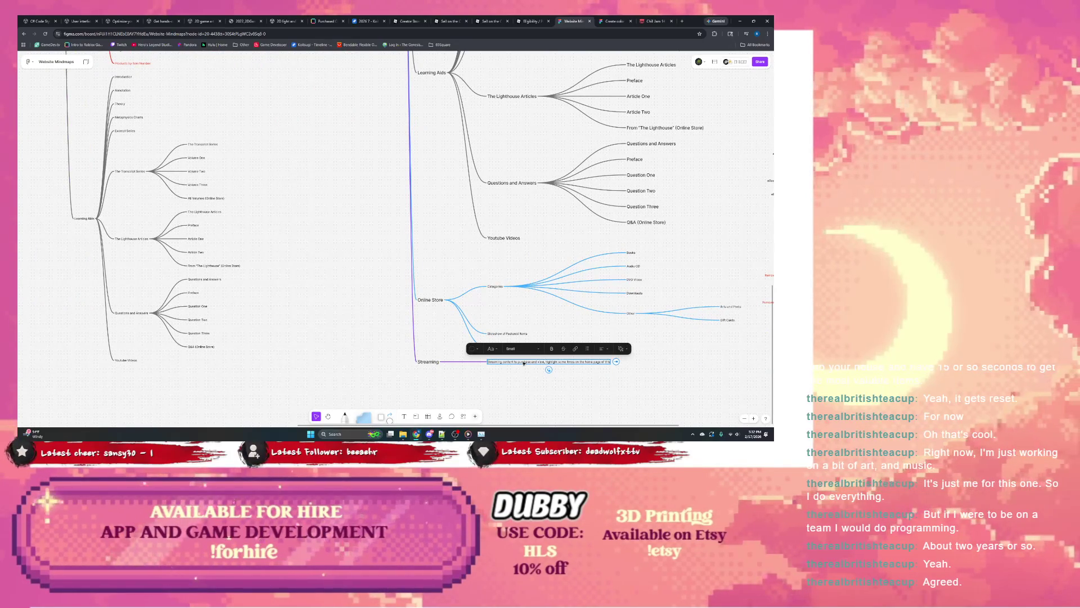
key(ctrl+a)
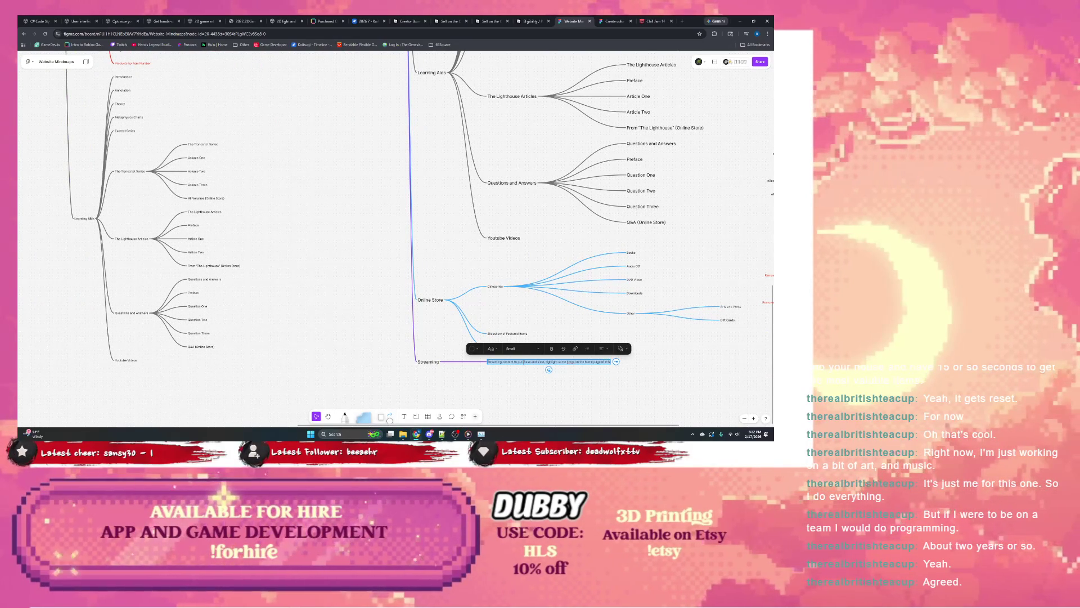
text(Categories)
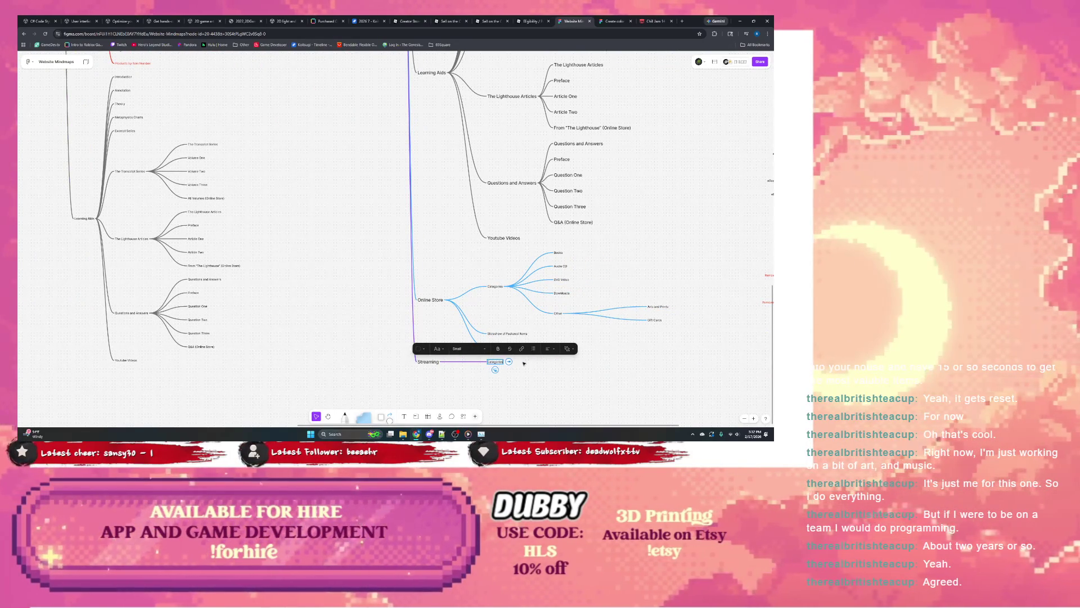
key(Return)
text(Sh)
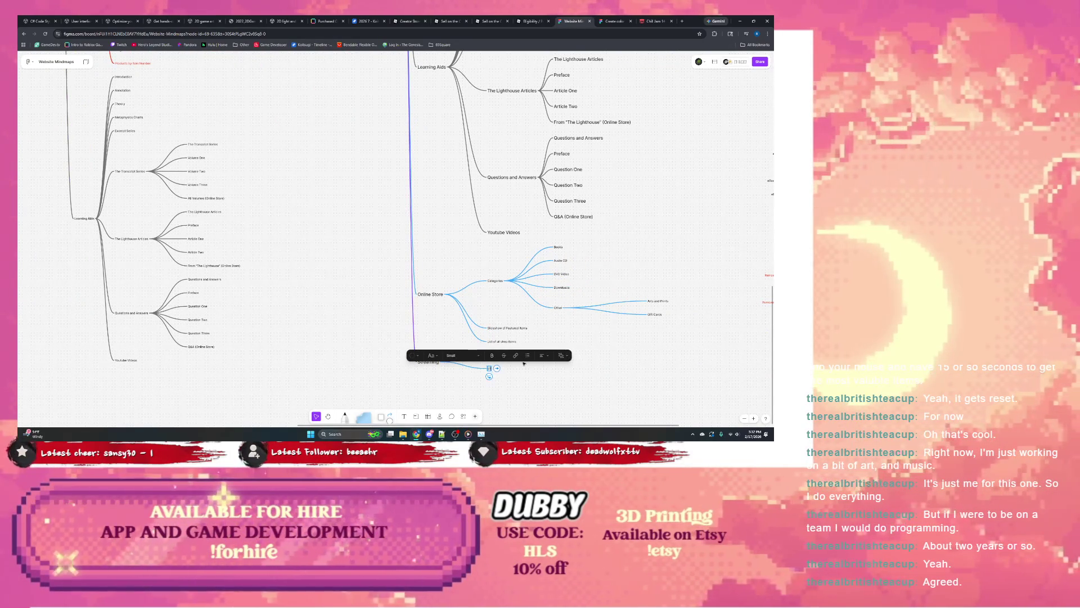
text(op Selection of)
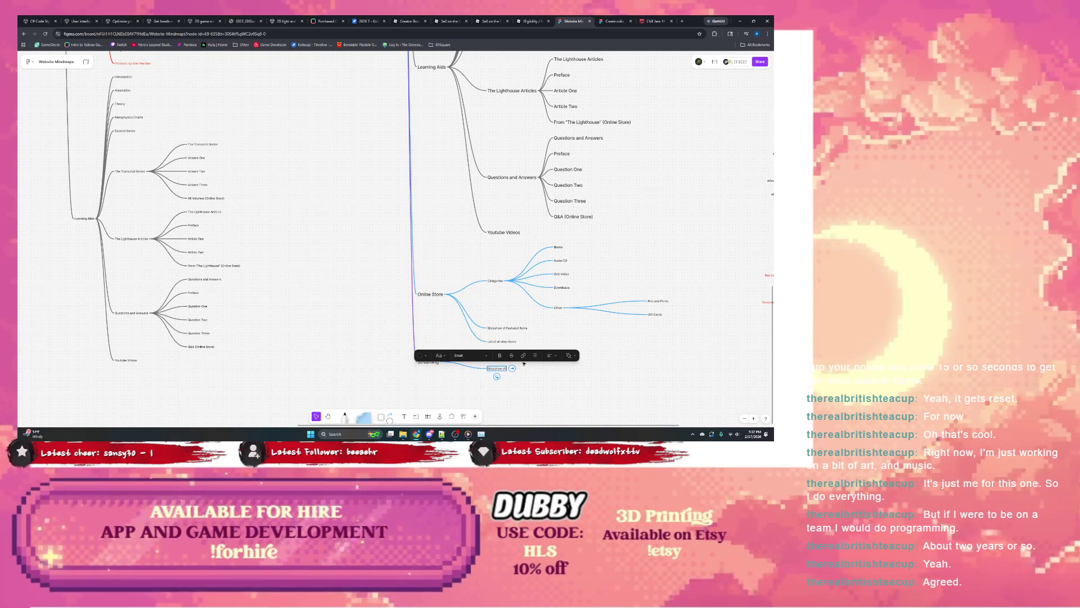
text( Featured Items)
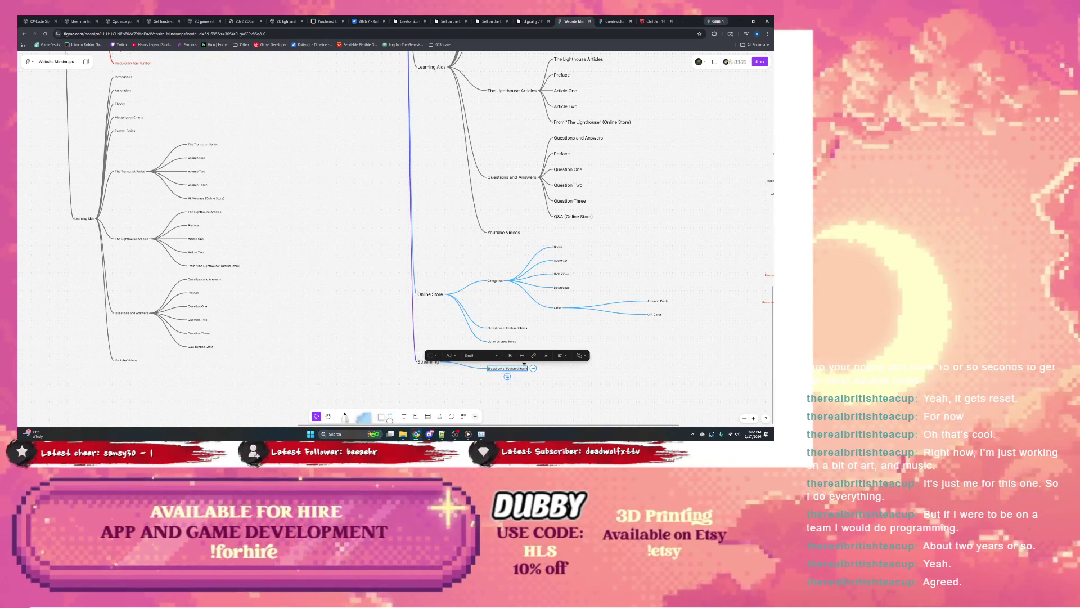
key(ctrl+a)
key(BackSpace)
text(Li)
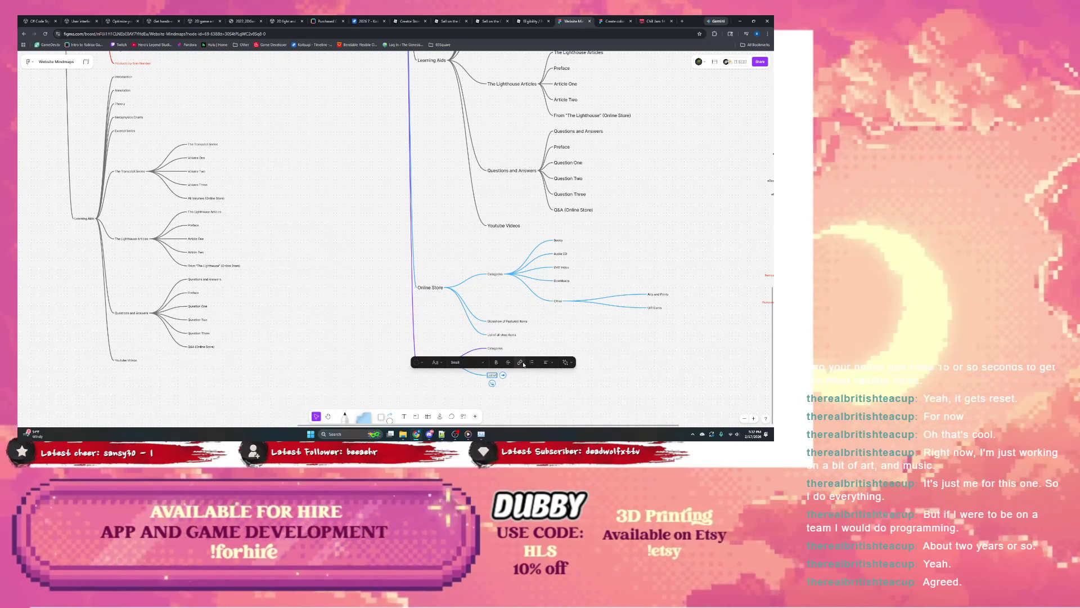
text(st of all)
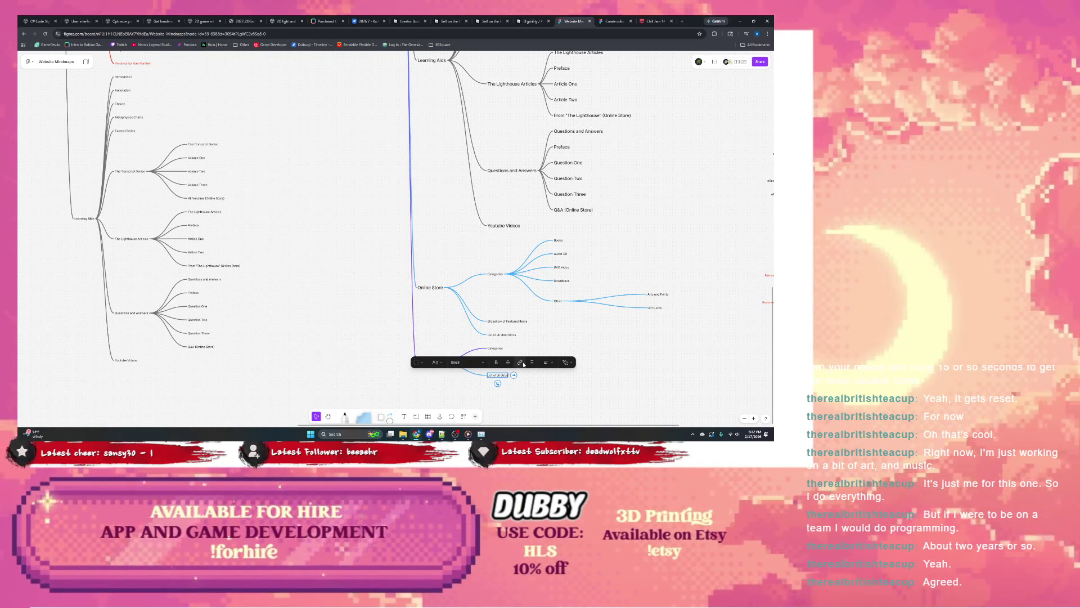
text( streaming it)
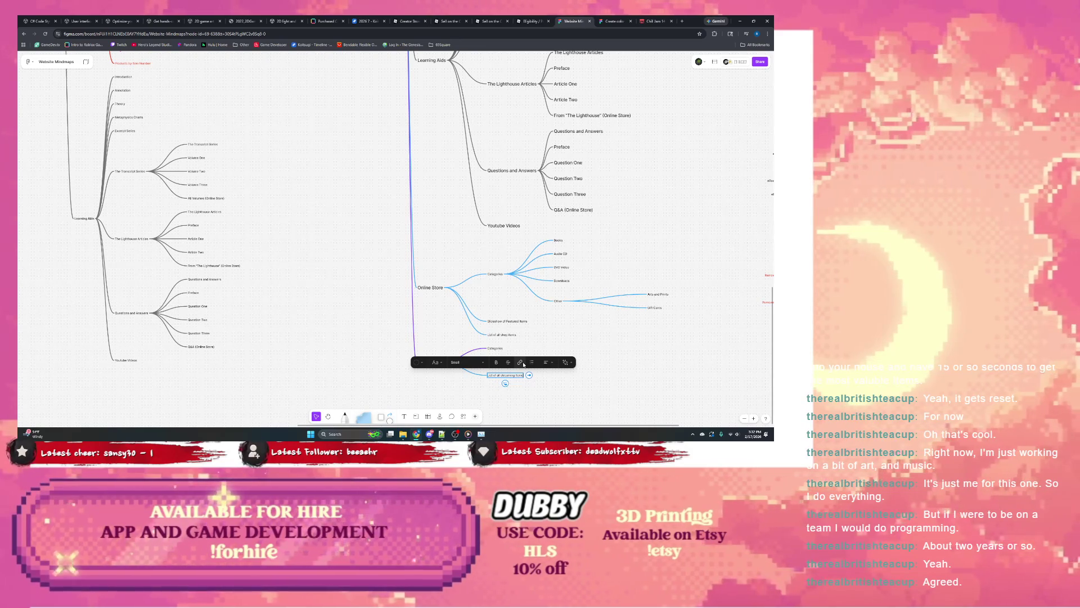
text(ems)
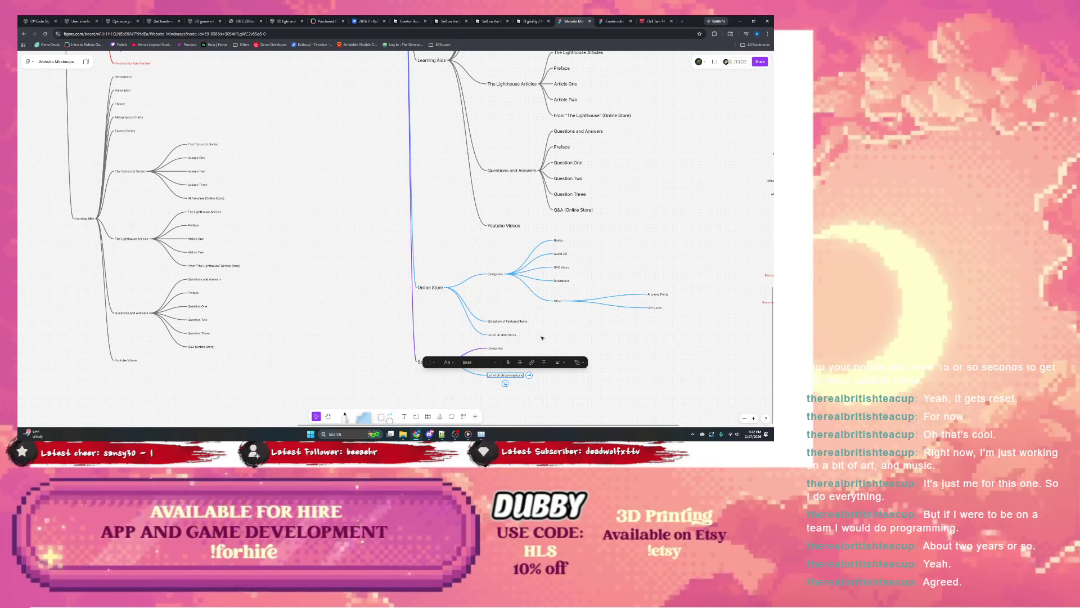
scroll(507, 309, left, 3)
scroll(532, 253, left, 2)
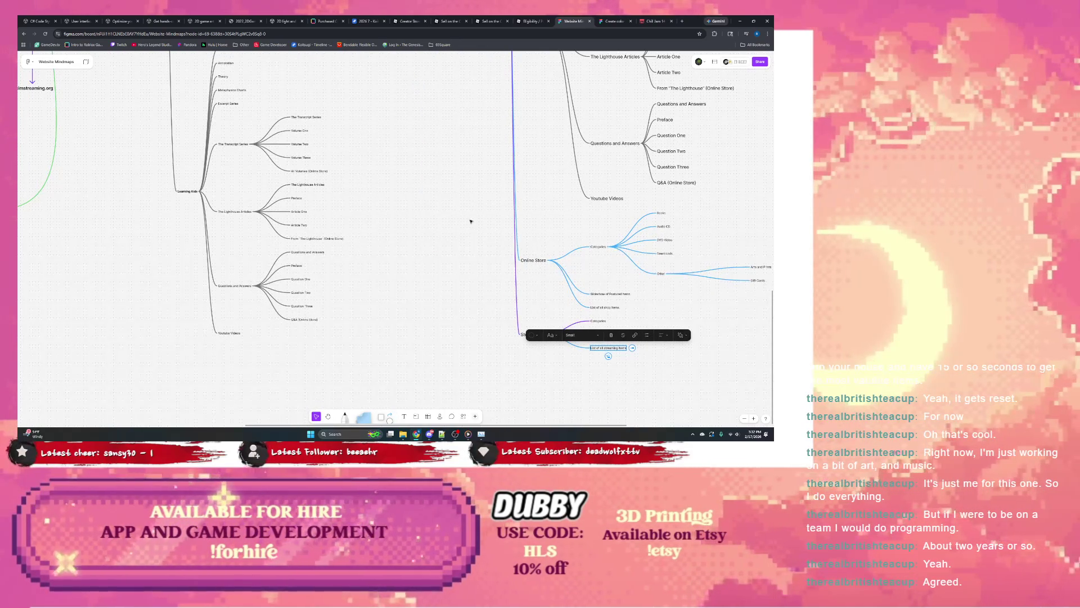
scroll(411, 225, left, 3)
scroll(383, 227, up, 1)
scroll(473, 273, left, 2)
scroll(303, 225, right, 3)
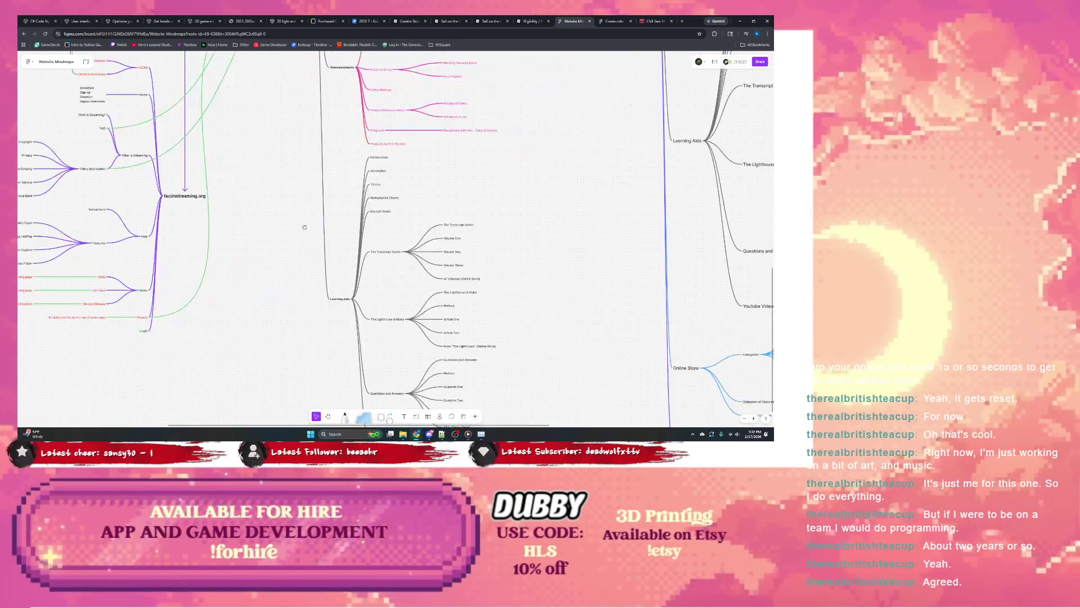
scroll(400, 212, right, 3)
scroll(400, 212, down, 1)
scroll(655, 281, right, 1)
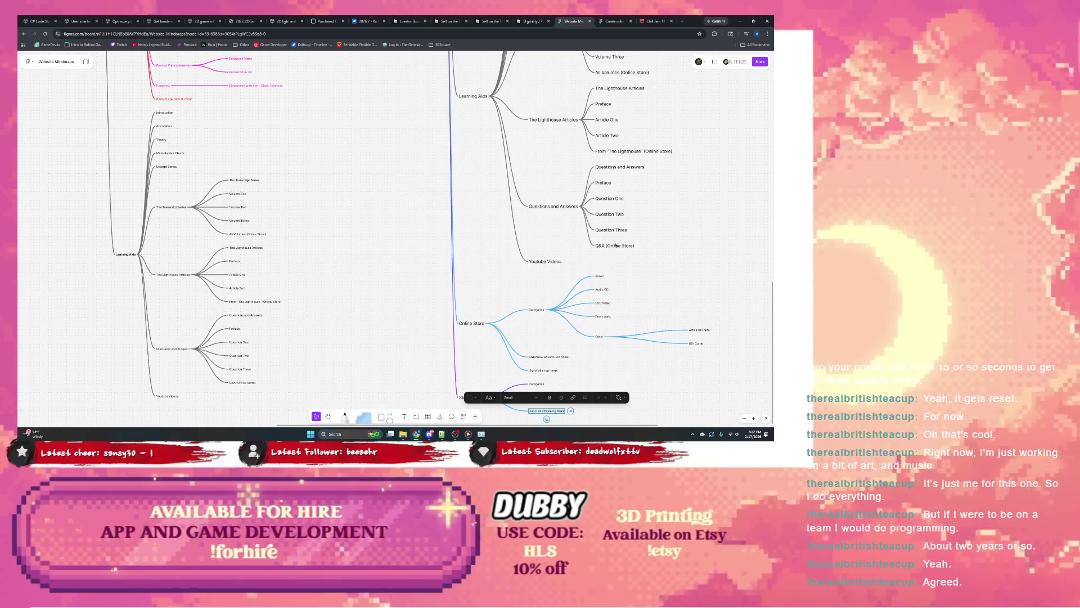
scroll(166, 195, left, 3)
scroll(166, 194, up, 1)
scroll(250, 211, left, 3)
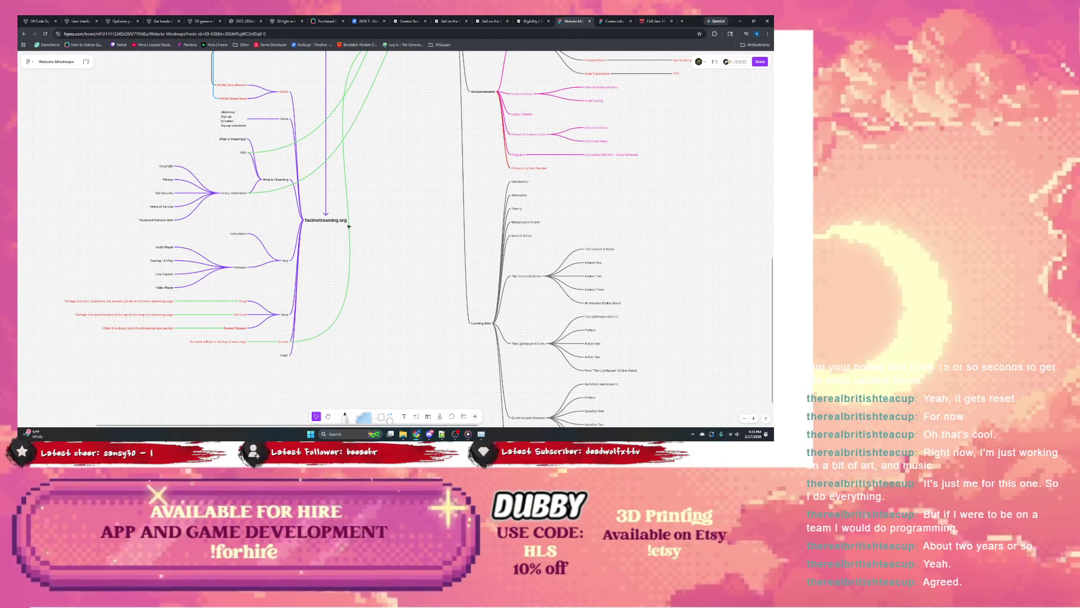
scroll(364, 231, down, 1)
scroll(405, 253, down, 1)
scroll(436, 267, down, 1)
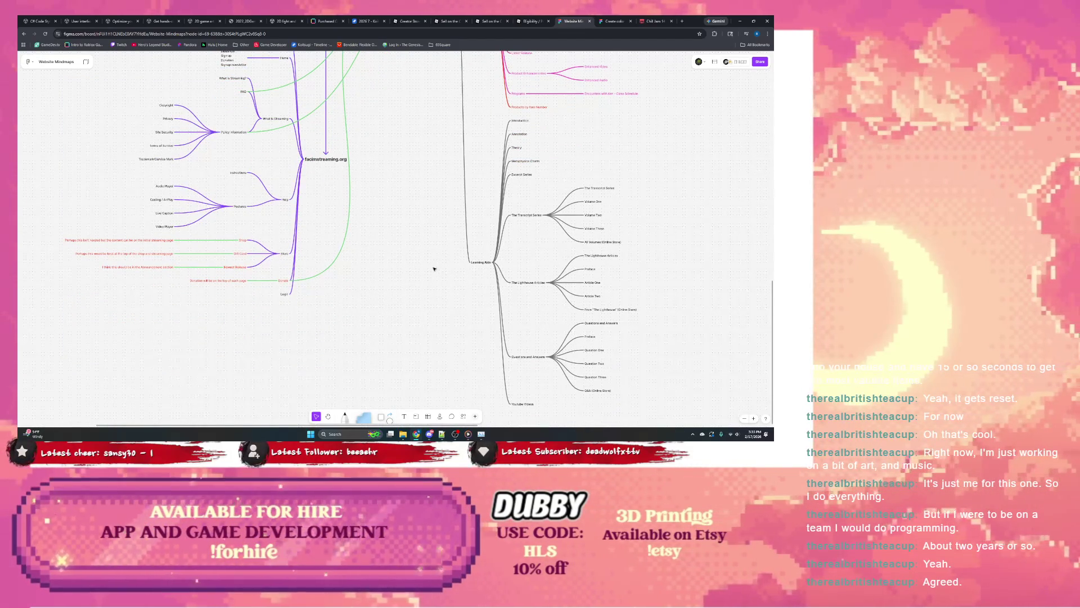
scroll(405, 253, up, 1)
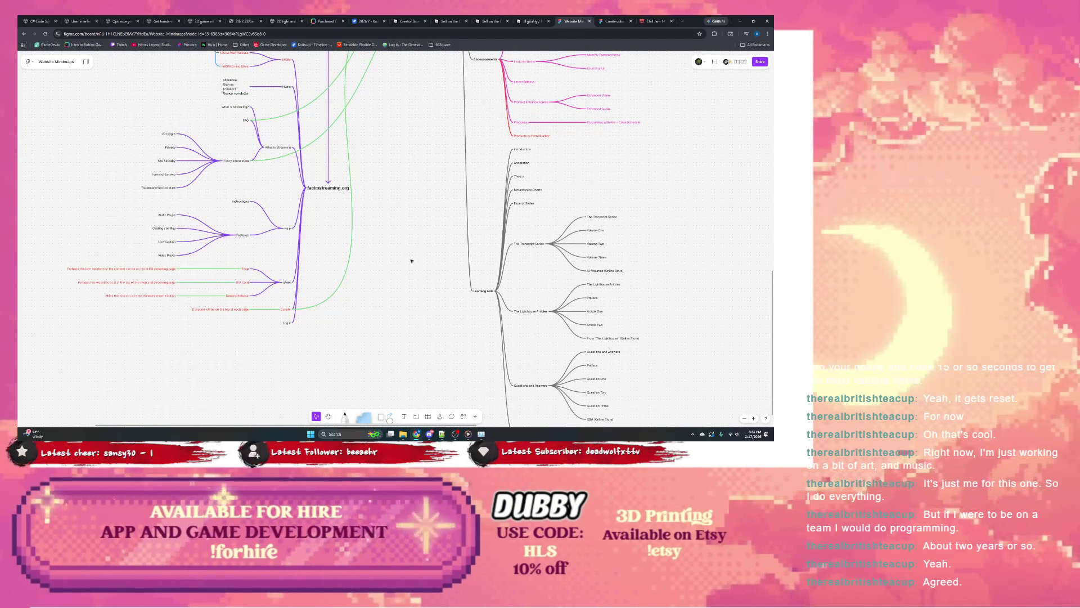
scroll(406, 266, up, 1)
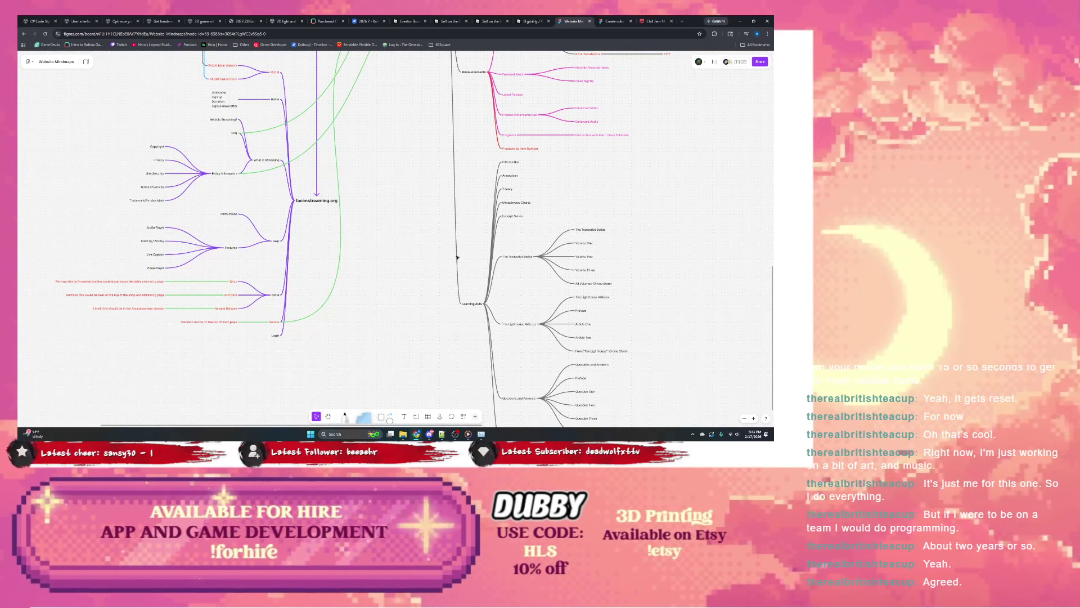
Recolour the Streaming branch connector lines purple and clear the selection.
click(227, 102)
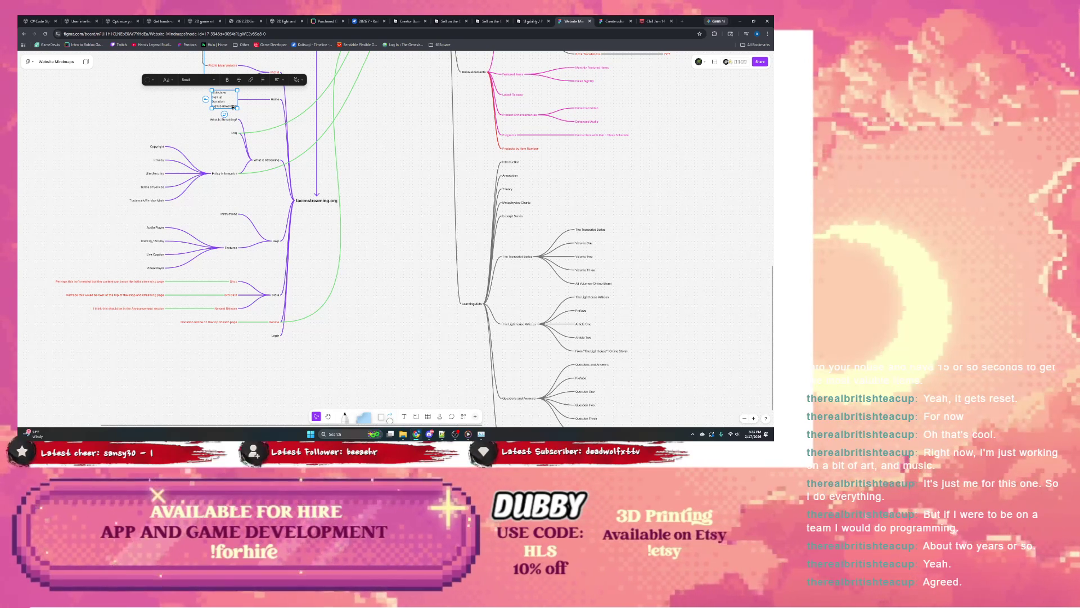
scroll(584, 206, down, 1)
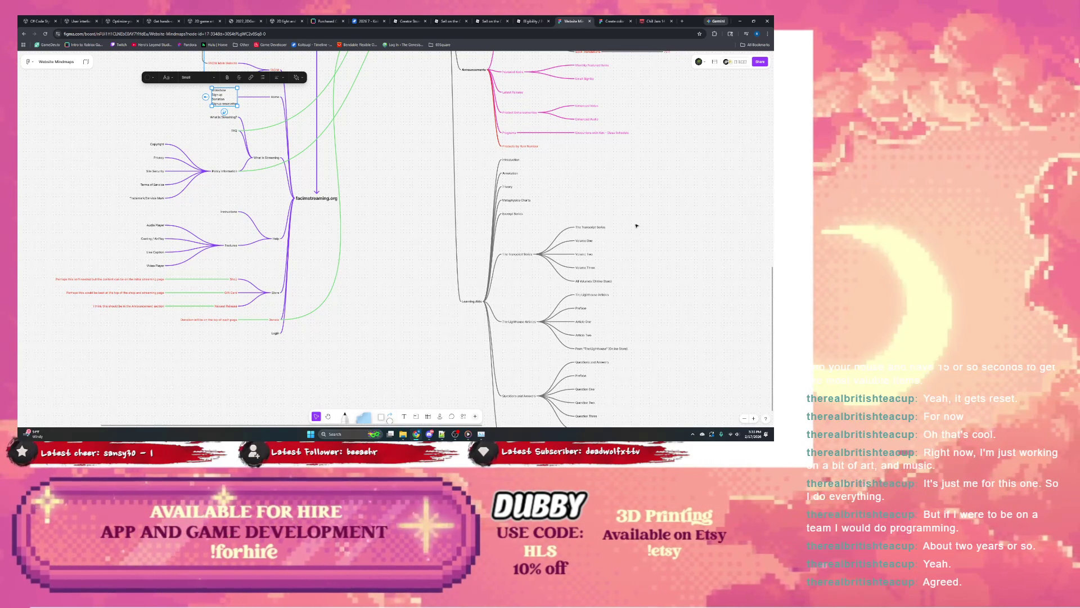
scroll(634, 221, down, 3)
scroll(495, 133, right, 5)
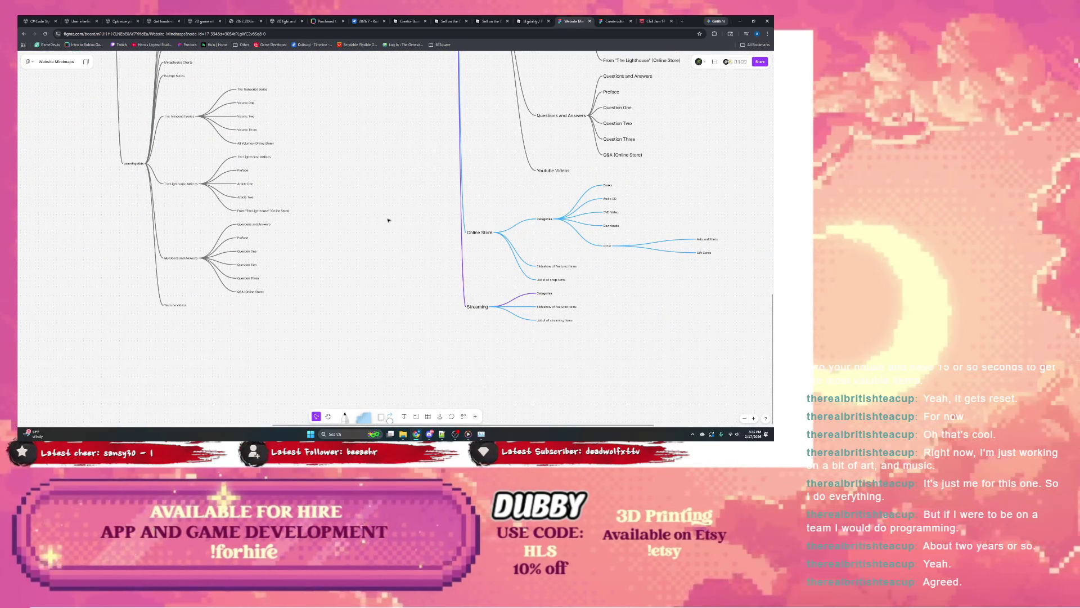
click(512, 318)
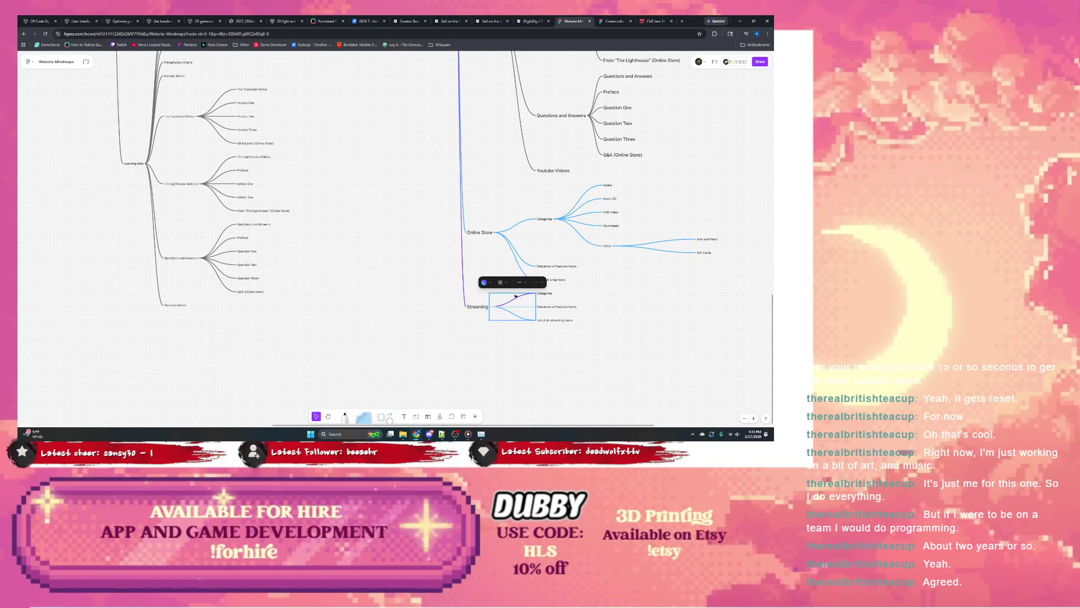
click(485, 282)
click(515, 257)
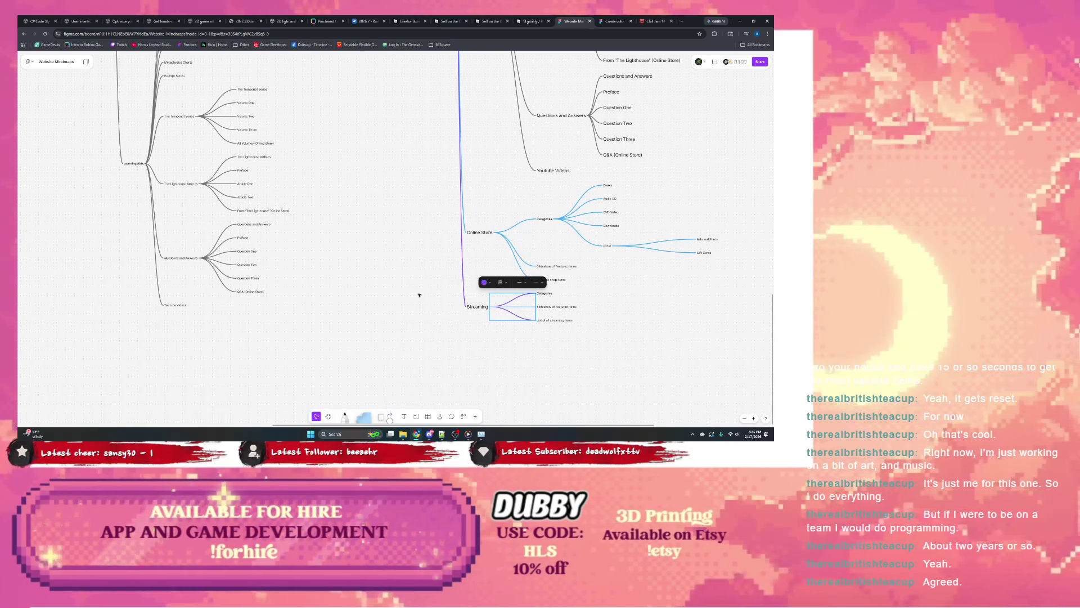
click(419, 295)
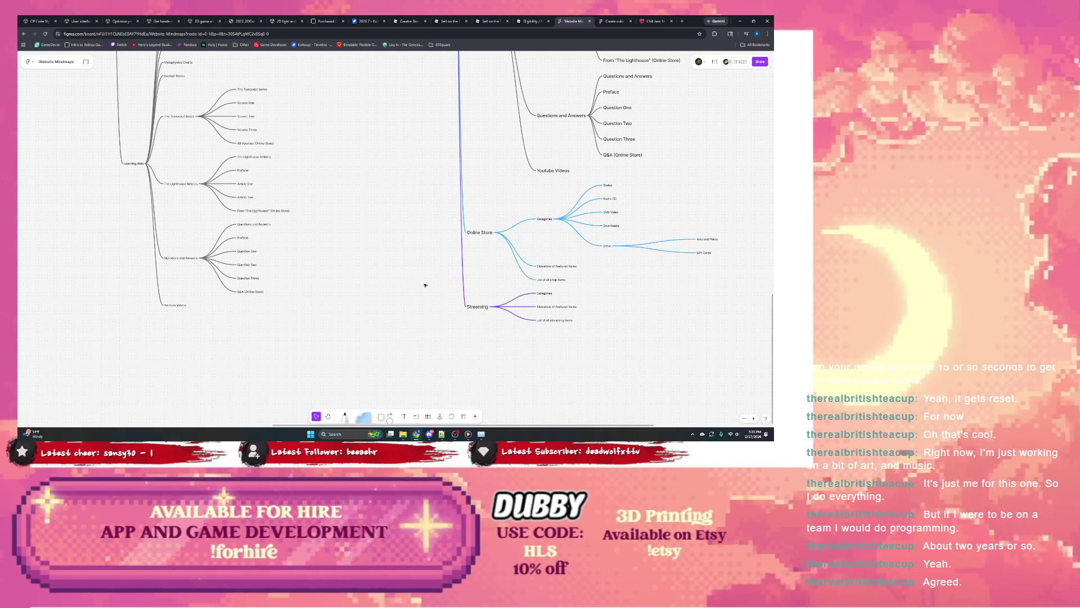
scroll(431, 287, left, 5)
scroll(495, 283, up, 2)
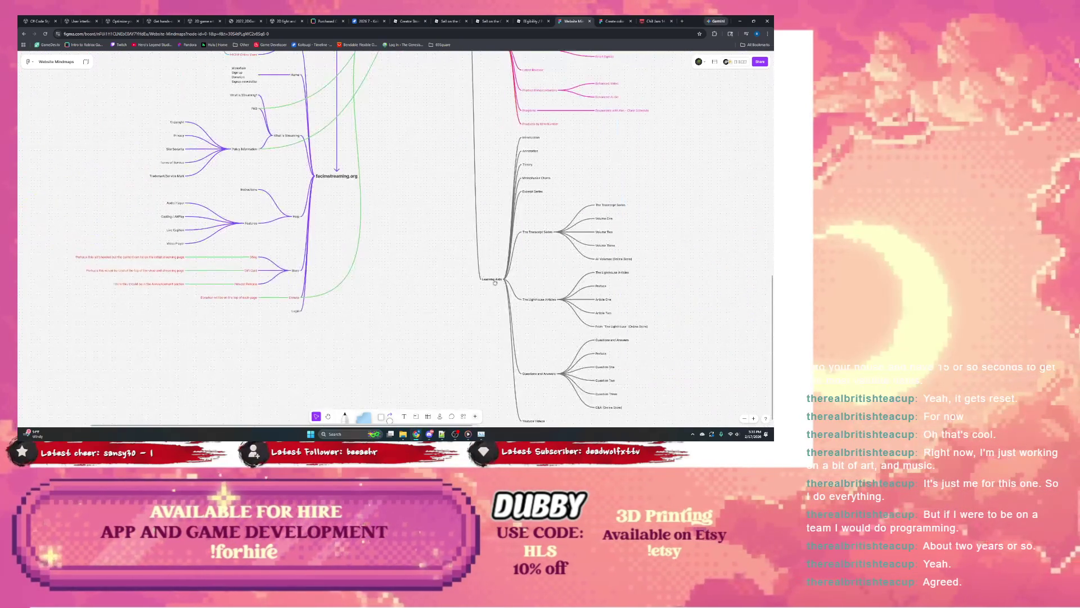
drag(253, 237, 287, 281)
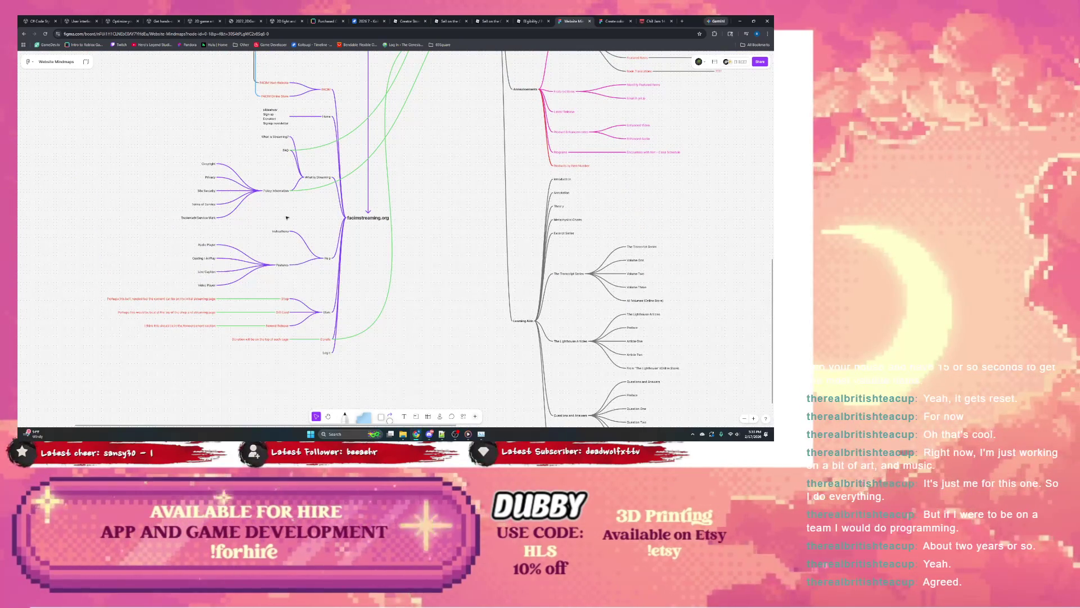
scroll(287, 253, up, 3)
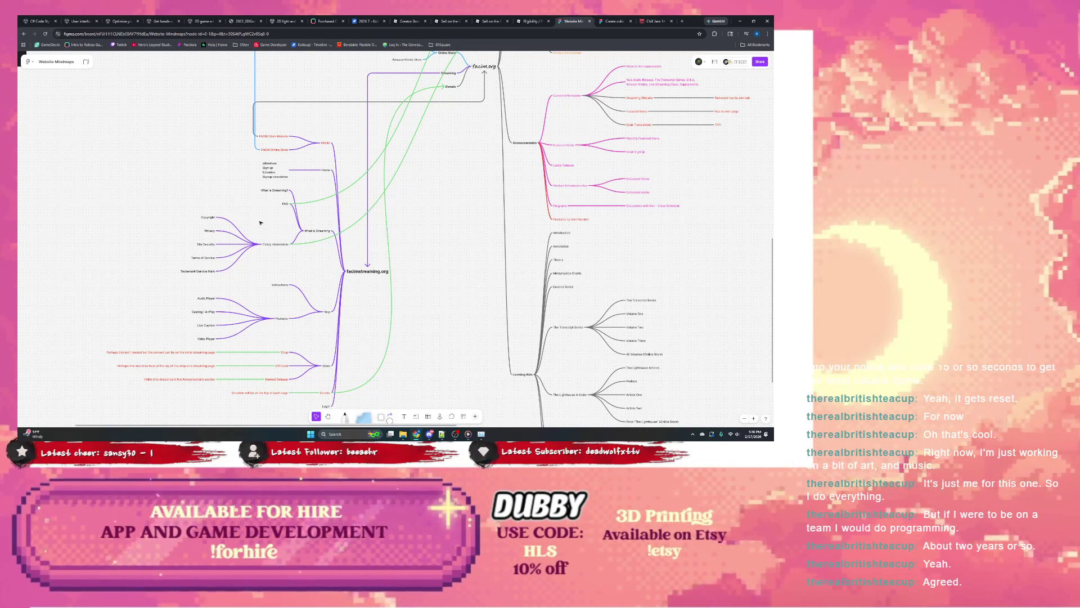
scroll(260, 223, up, 5)
scroll(287, 263, up, 5)
scroll(313, 296, up, 5)
scroll(340, 338, up, 5)
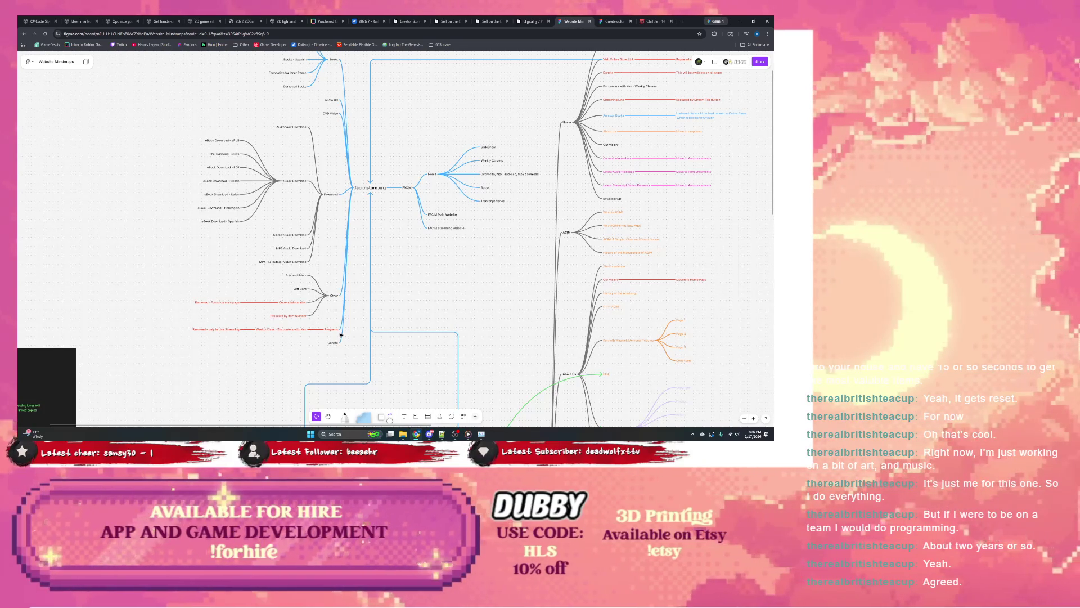
scroll(415, 295, up, 3)
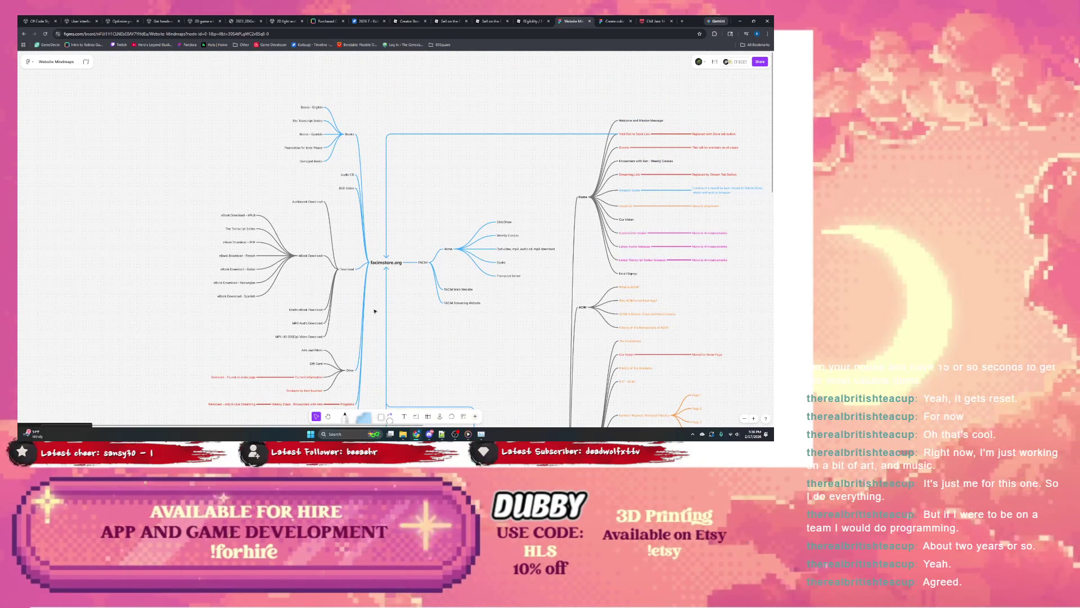
scroll(378, 310, down, 5)
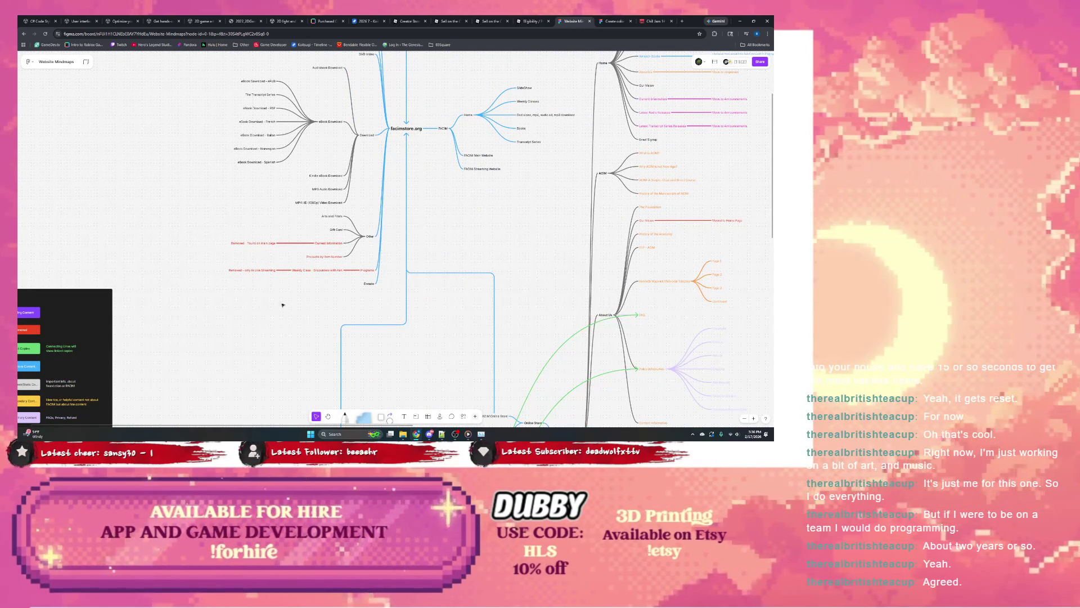
scroll(313, 197, down, 5)
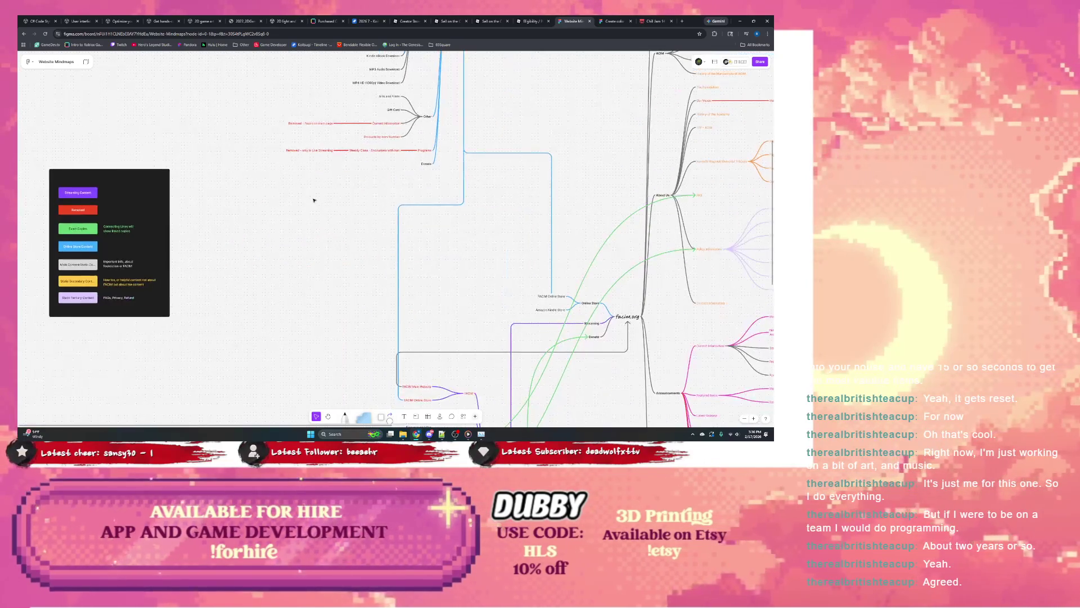
scroll(363, 189, up, 1)
scroll(357, 205, up, 2)
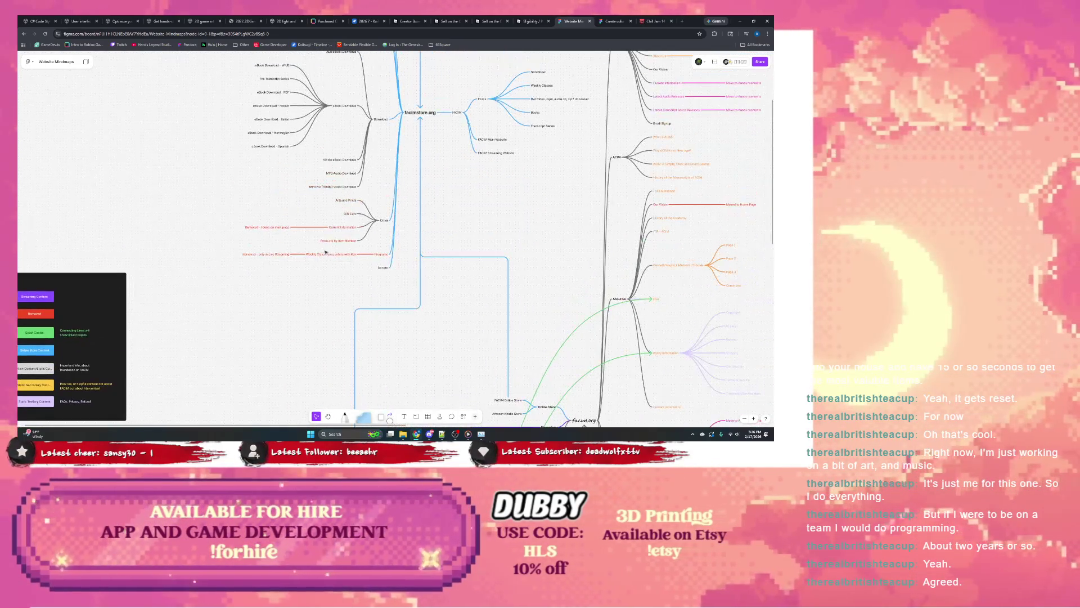
scroll(301, 259, down, 1)
scroll(302, 259, down, 3)
scroll(379, 183, down, 3)
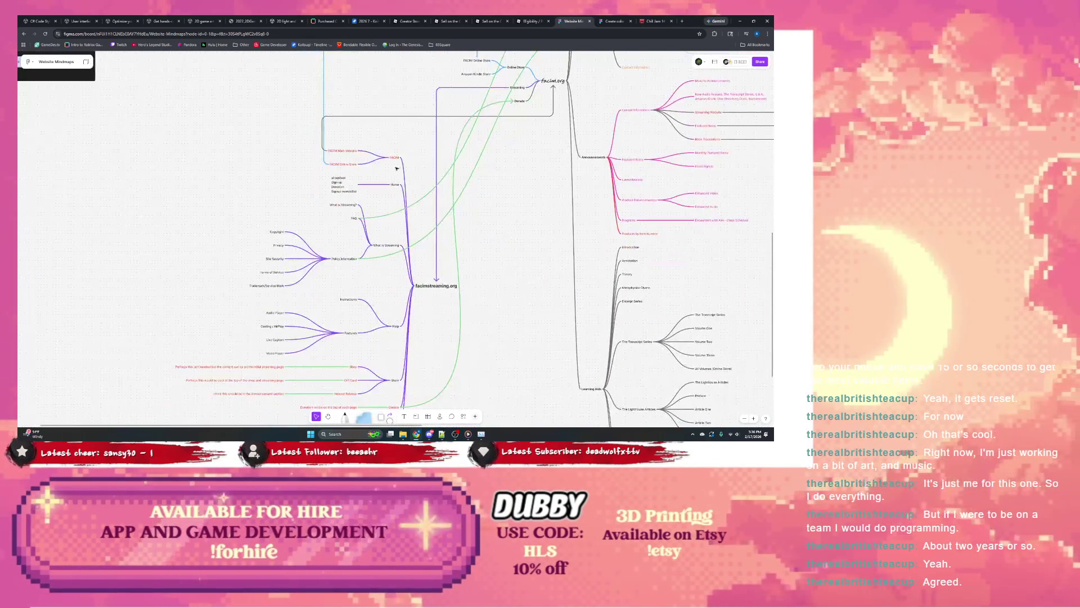
scroll(422, 194, down, 3)
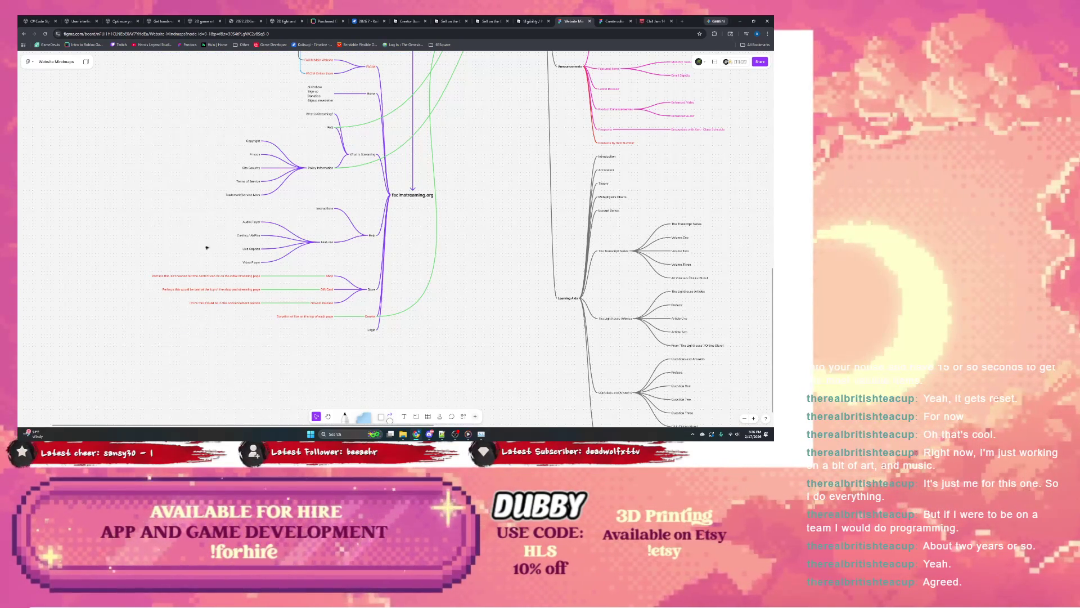
scroll(194, 250, up, 1)
scroll(253, 246, up, 1)
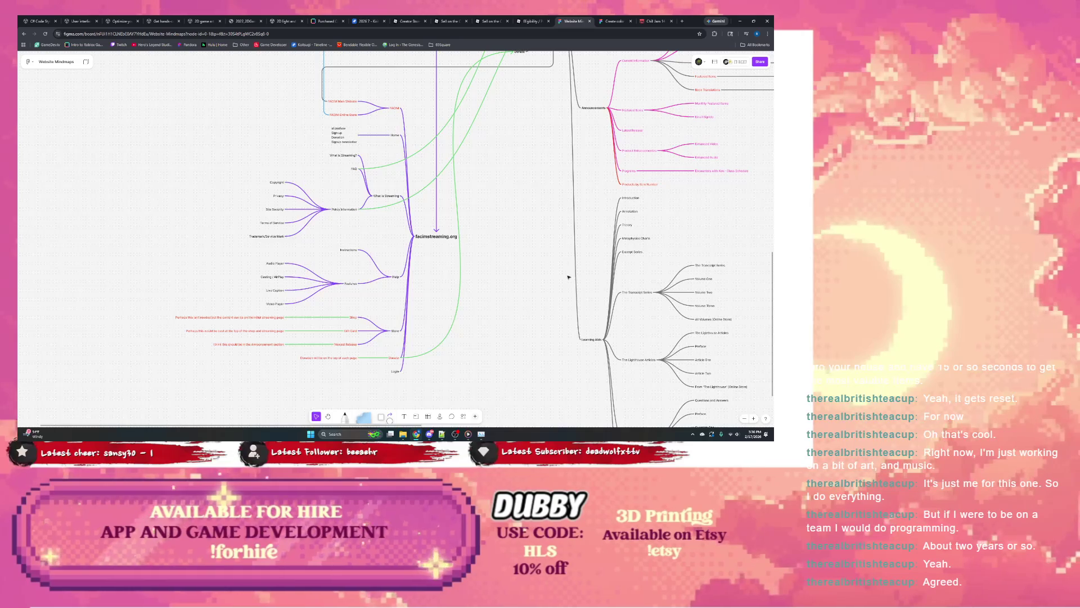
drag(571, 272, 384, 193)
scroll(383, 193, right, 5)
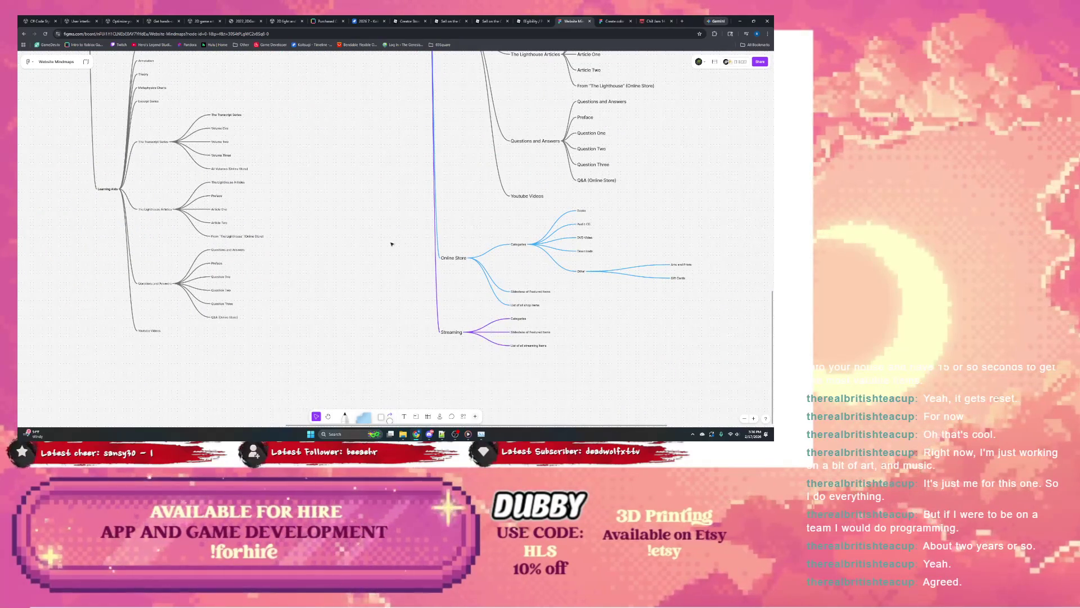
scroll(397, 260, left, 2)
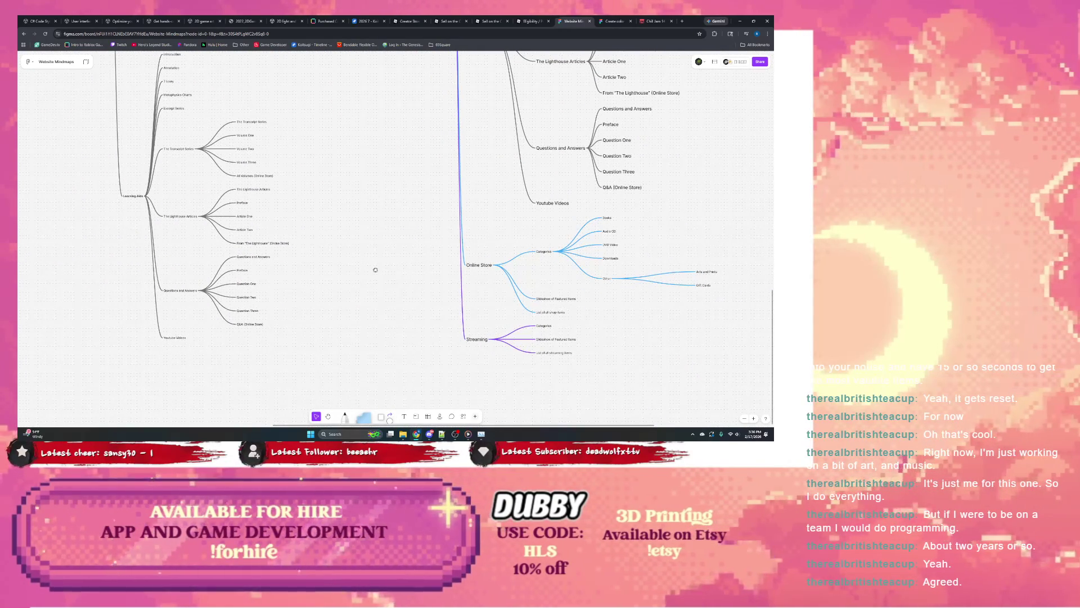
scroll(376, 269, left, 10)
scroll(396, 272, up, 4)
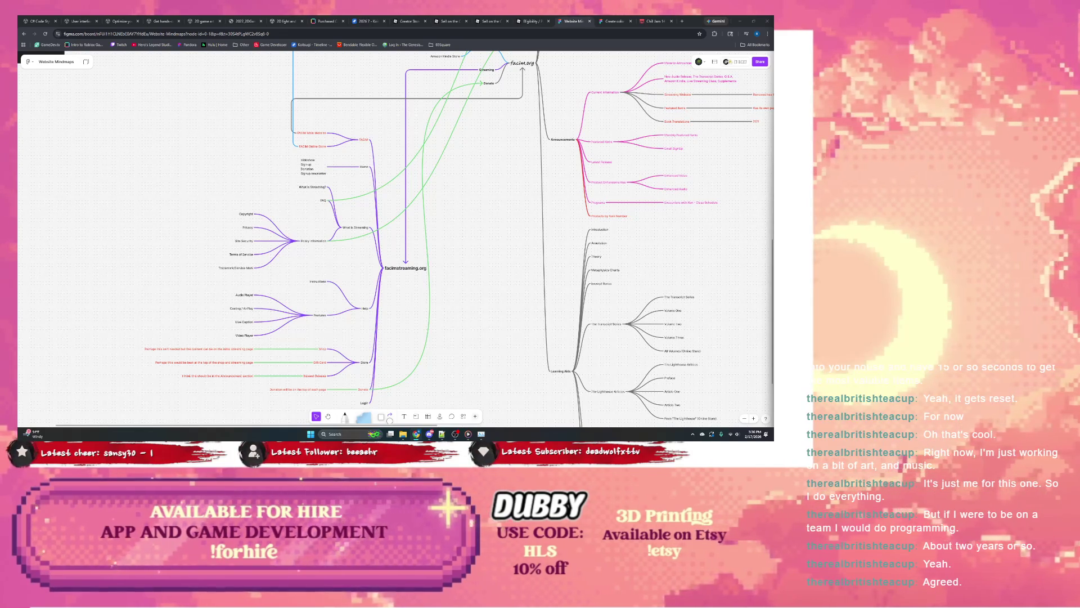
scroll(495, 206, right, 2)
scroll(530, 201, down, 1)
scroll(529, 211, right, 5)
scroll(507, 279, down, 3)
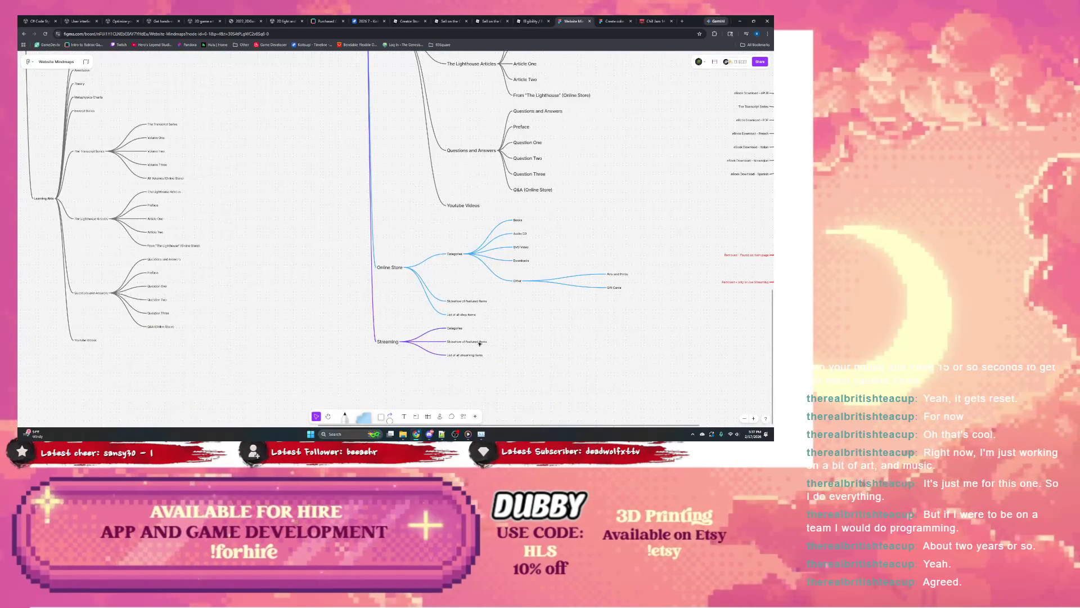
Add a new node under Streaming and name it What to Stream, fixing a typo.
click(467, 341)
key(Return)
text(What to wat)
key(BackSpace)
key(BackSpace)
key(BackSpace)
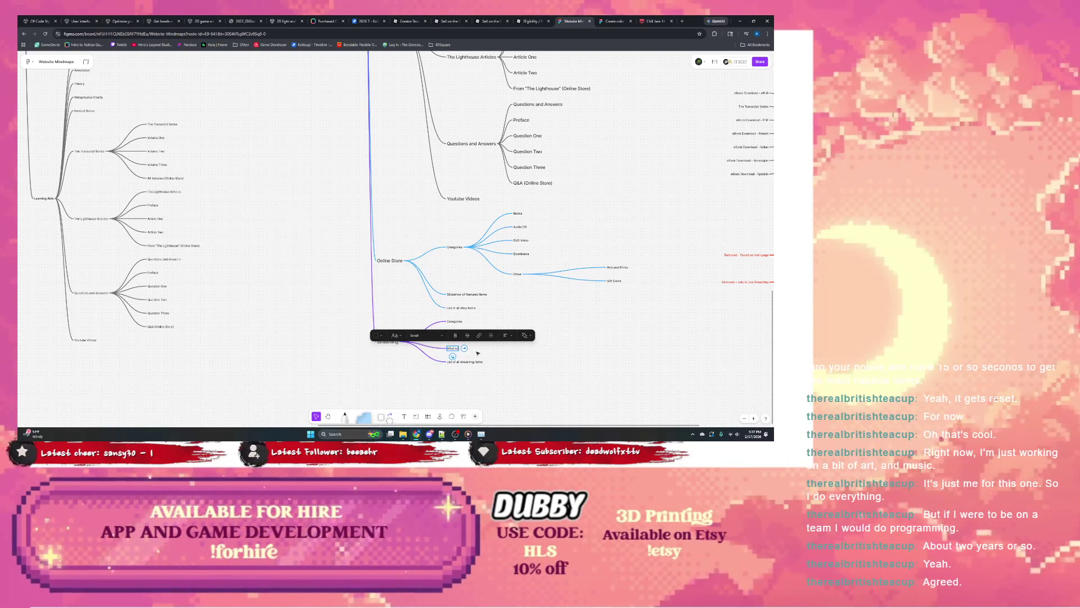
text(Streaming)
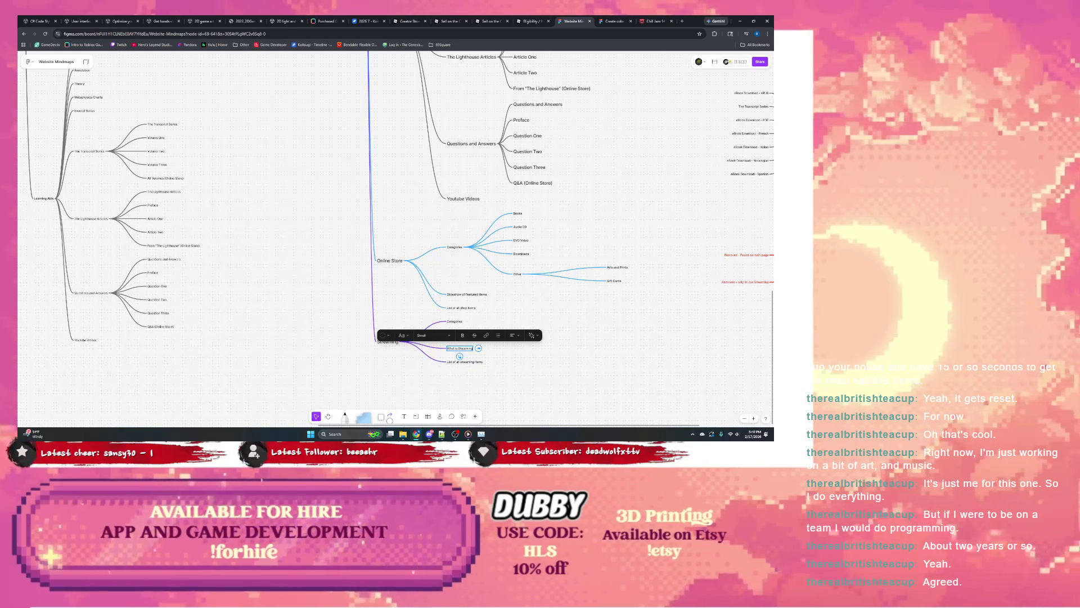
Finish editing so Streaming shows four child nodes including What to Stream.
click(478, 312)
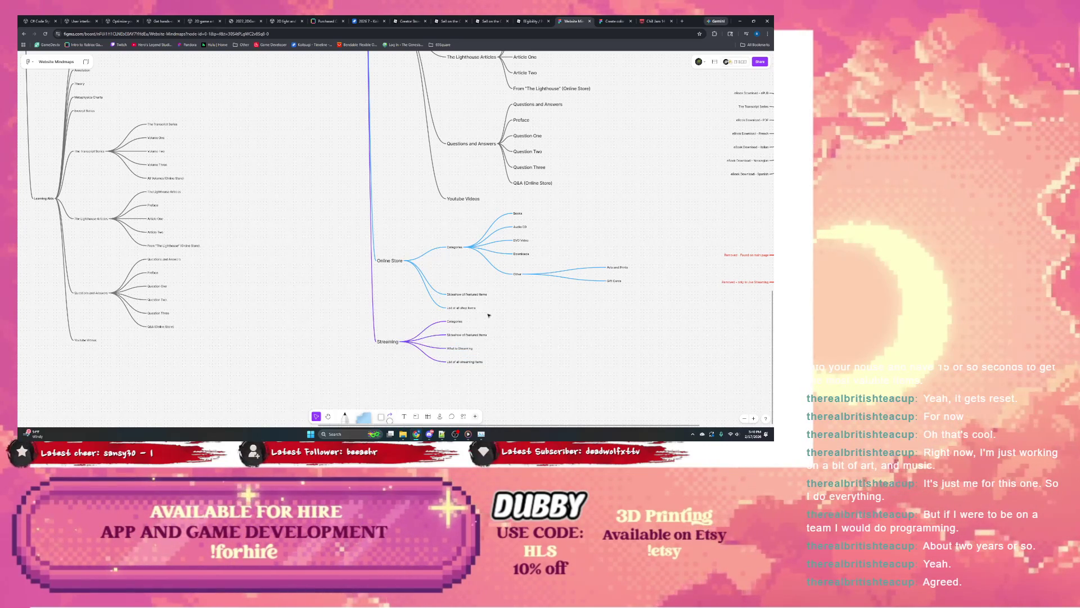
Select the new What to Stream node and reopen its text for editing.
click(455, 321)
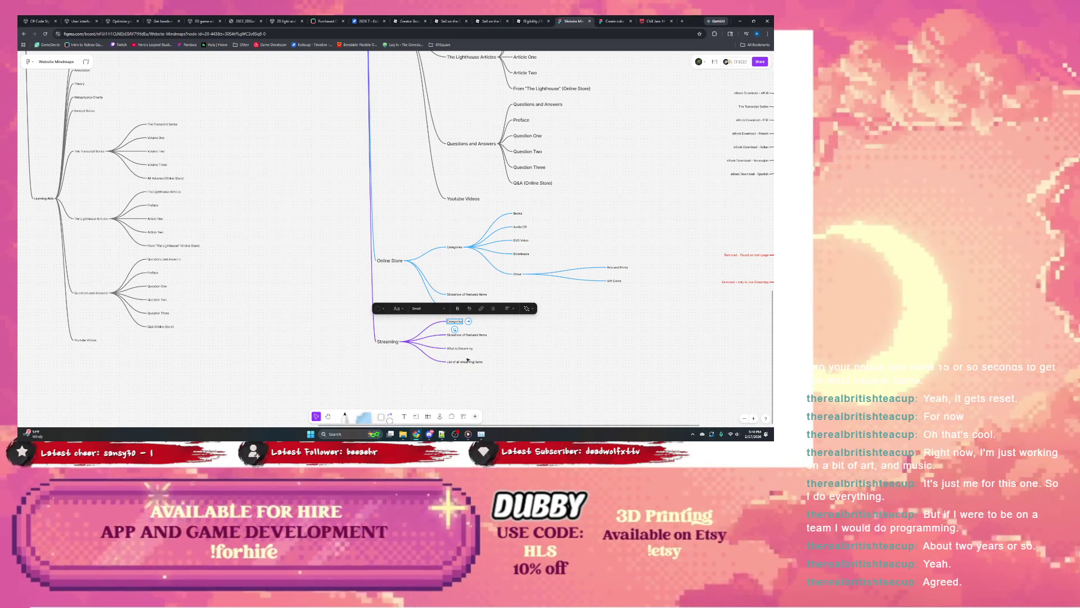
click(470, 349)
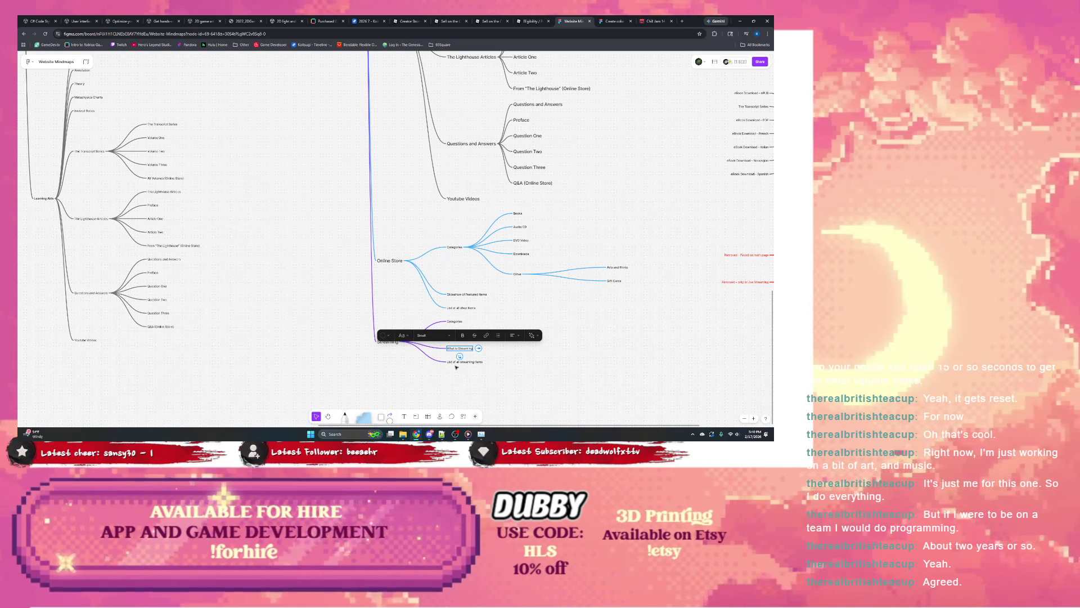
key(Return)
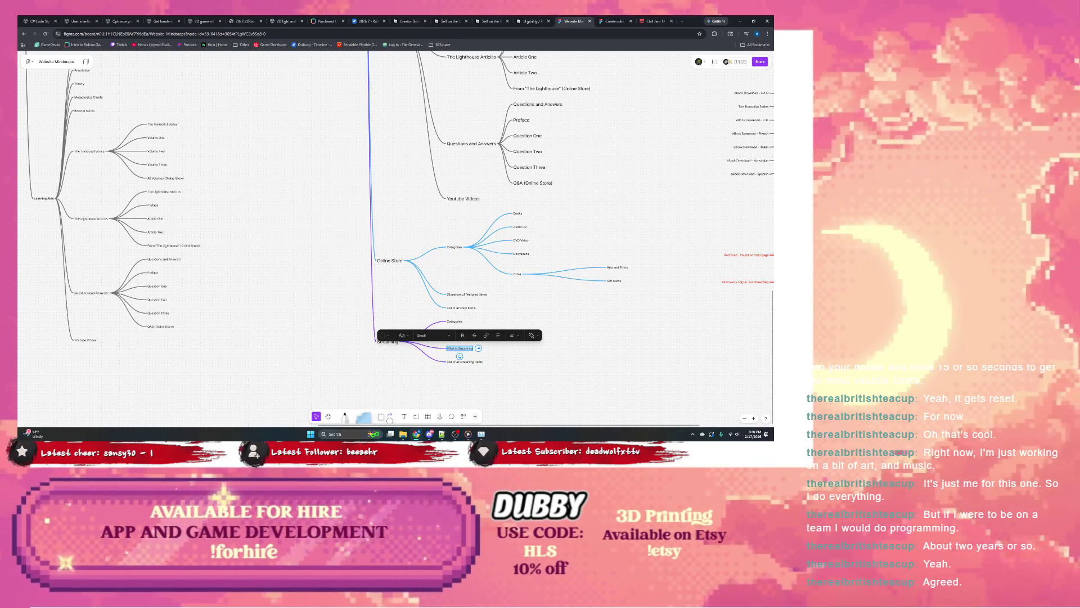